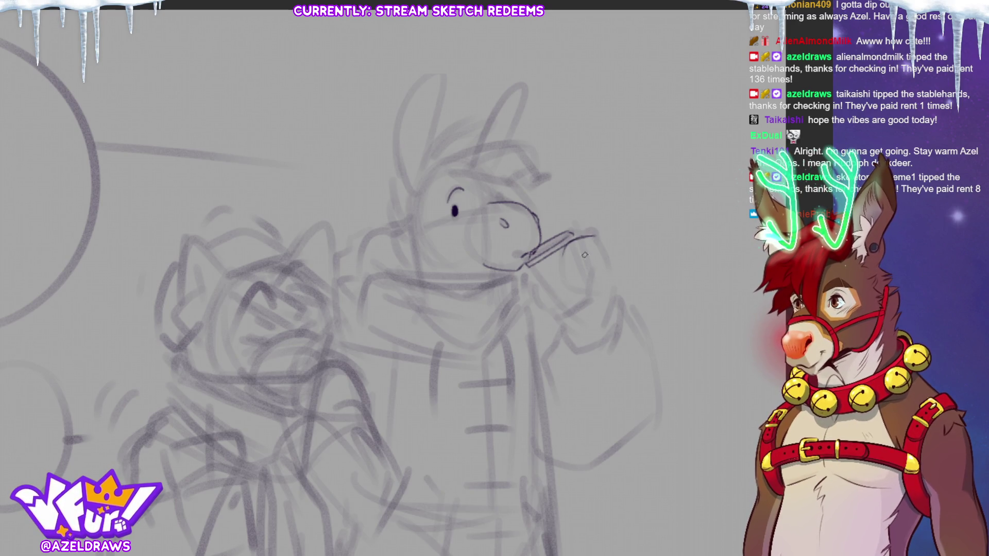
- Ink the donkey's fingers beside the muzzle, undoing two stray strokes along the way
{"action": "key", "text": "ctrl+z"}
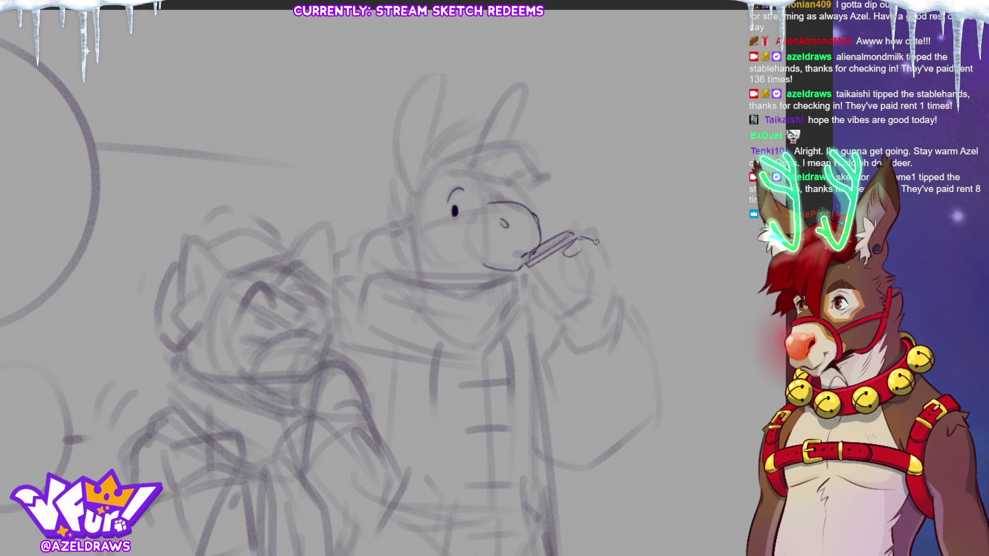
{"action": "left_click_drag", "start_coordinate": [574, 232], "coordinate": [600, 246]}
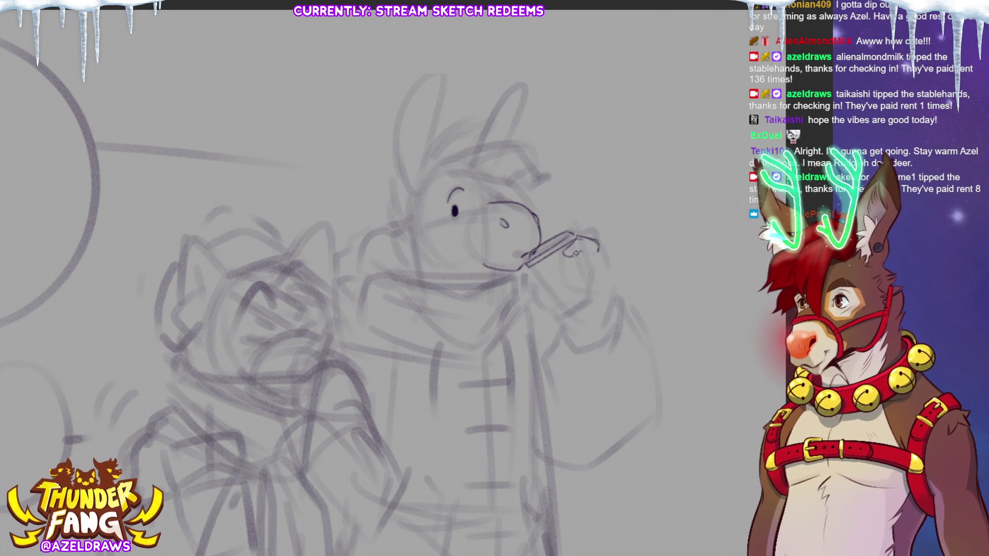
{"action": "mouse_move", "coordinate": [581, 255]}
{"action": "left_mouse_down"}
{"action": "mouse_move", "coordinate": [569, 266]}
{"action": "mouse_move", "coordinate": [603, 255]}
{"action": "mouse_move", "coordinate": [572, 280]}
{"action": "mouse_move", "coordinate": [595, 283]}
{"action": "left_mouse_up"}
{"action": "key", "text": "ctrl+z"}
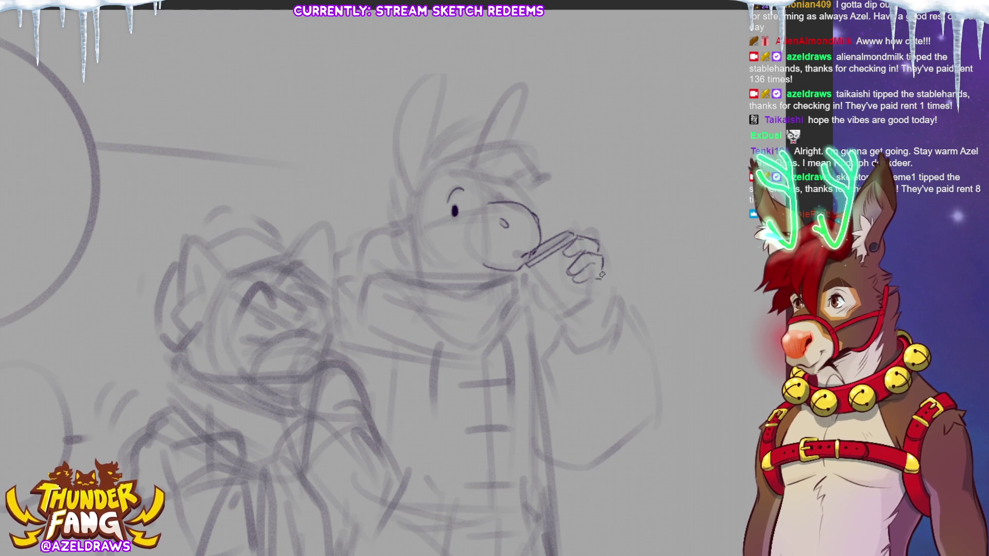
{"action": "mouse_move", "coordinate": [601, 281]}
{"action": "left_mouse_down"}
{"action": "mouse_move", "coordinate": [578, 283]}
{"action": "mouse_move", "coordinate": [603, 287]}
{"action": "left_mouse_up"}
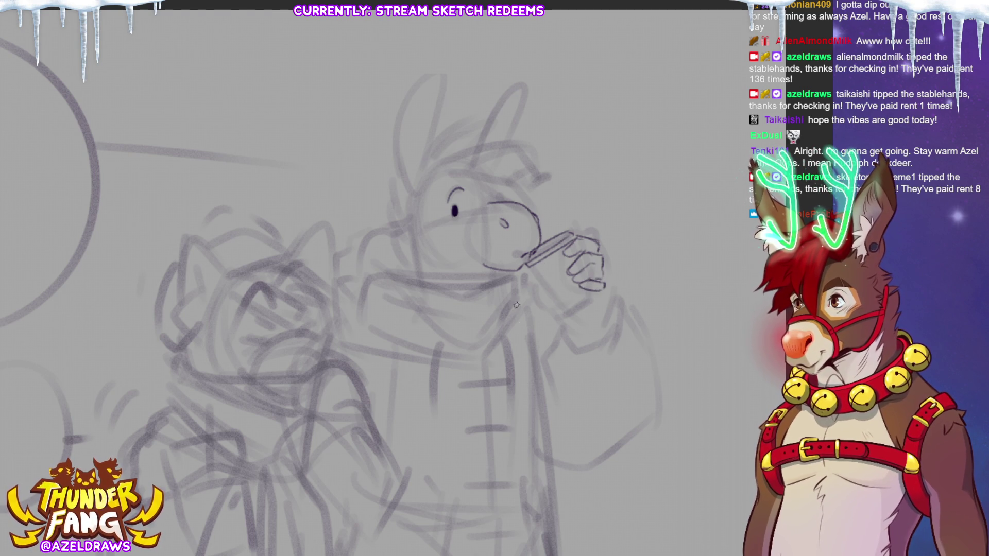
- Ink the cup's sides and bottom edge below the hand
{"action": "mouse_move", "coordinate": [530, 266]}
{"action": "left_mouse_down"}
{"action": "mouse_move", "coordinate": [569, 310]}
{"action": "mouse_move", "coordinate": [600, 298]}
{"action": "left_mouse_up"}
{"action": "left_click_drag", "start_coordinate": [543, 252], "coordinate": [576, 277]}
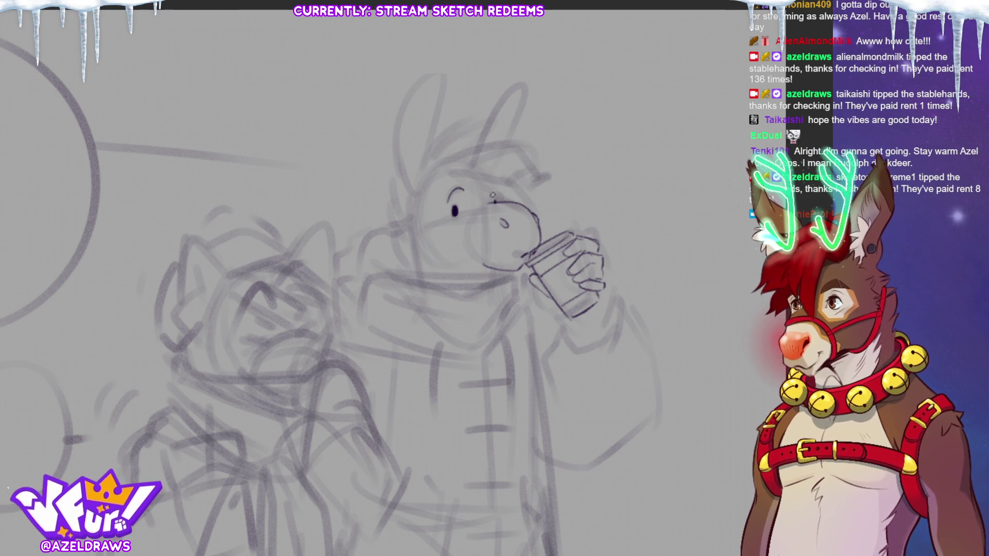
- Sketch the back of the neck and the scarf's collar edge, redrawing the collar once
{"action": "left_click_drag", "start_coordinate": [493, 187], "coordinate": [500, 198]}
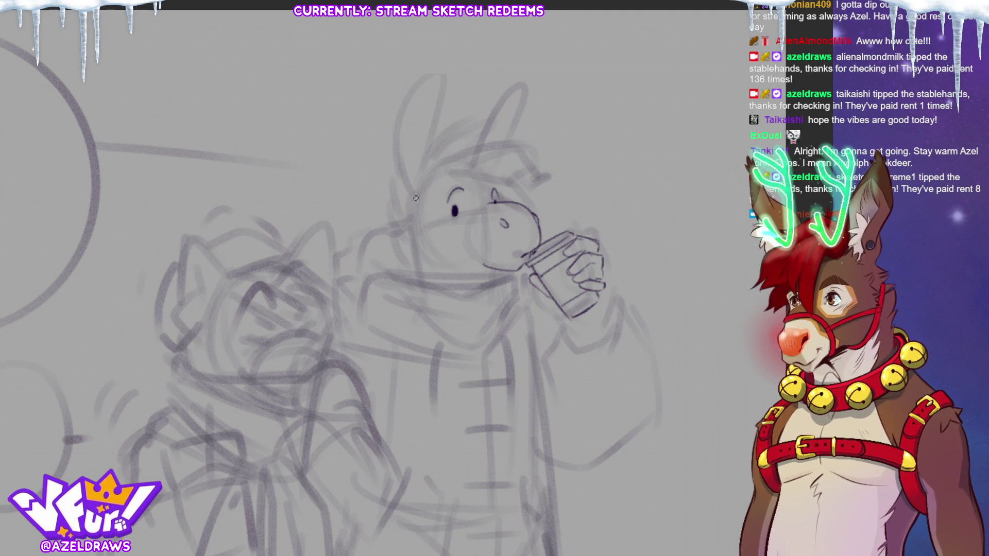
{"action": "left_click_drag", "start_coordinate": [414, 195], "coordinate": [418, 272]}
{"action": "left_click_drag", "start_coordinate": [418, 210], "coordinate": [454, 263]}
{"action": "left_click_drag", "start_coordinate": [392, 264], "coordinate": [493, 284]}
{"action": "key", "text": "ctrl+z"}
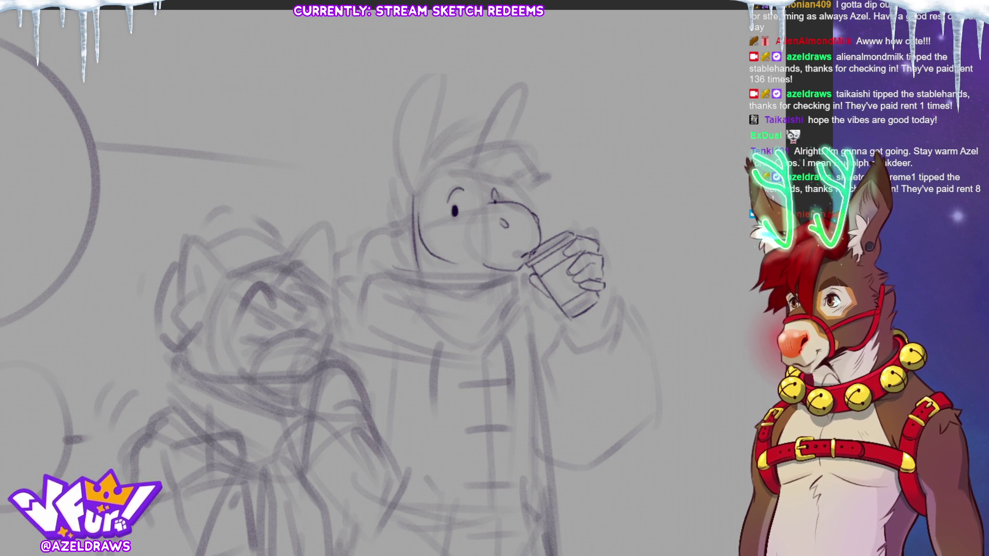
{"action": "mouse_move", "coordinate": [399, 269]}
{"action": "left_mouse_down"}
{"action": "mouse_move", "coordinate": [462, 282]}
{"action": "mouse_move", "coordinate": [470, 336]}
{"action": "mouse_move", "coordinate": [507, 330]}
{"action": "left_mouse_up"}
- Ink the scarf's folds, lower edge, right fold and top edge around the neck
{"action": "left_click_drag", "start_coordinate": [427, 332], "coordinate": [484, 335]}
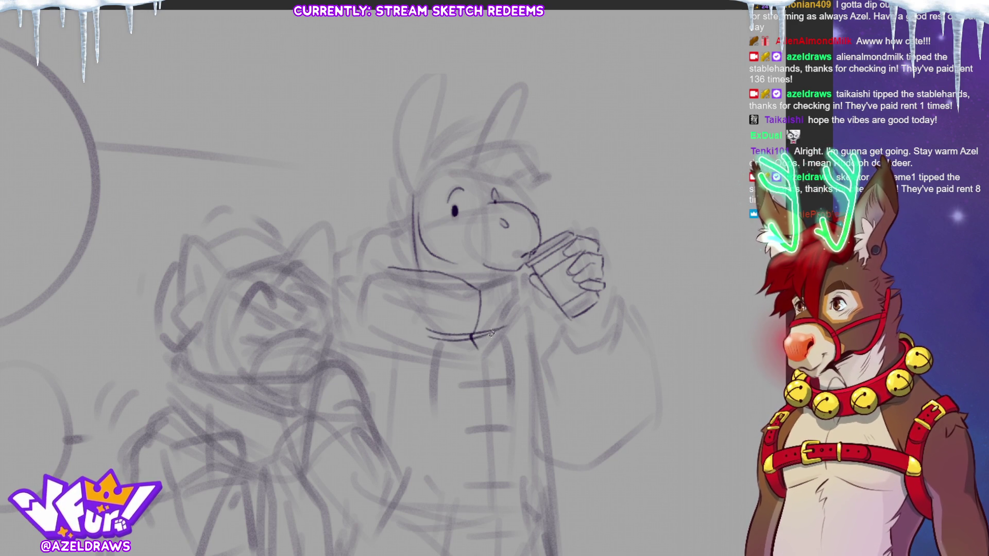
{"action": "left_click_drag", "start_coordinate": [385, 337], "coordinate": [516, 319]}
{"action": "mouse_move", "coordinate": [468, 288]}
{"action": "left_mouse_down"}
{"action": "mouse_move", "coordinate": [516, 267]}
{"action": "mouse_move", "coordinate": [489, 327]}
{"action": "left_mouse_up"}
{"action": "left_click_drag", "start_coordinate": [524, 288], "coordinate": [503, 319]}
{"action": "left_click_drag", "start_coordinate": [376, 302], "coordinate": [457, 321]}
{"action": "mouse_move", "coordinate": [530, 251]}
{"action": "left_mouse_down"}
{"action": "mouse_move", "coordinate": [378, 268]}
{"action": "mouse_move", "coordinate": [358, 312]}
{"action": "mouse_move", "coordinate": [396, 318]}
{"action": "left_mouse_up"}
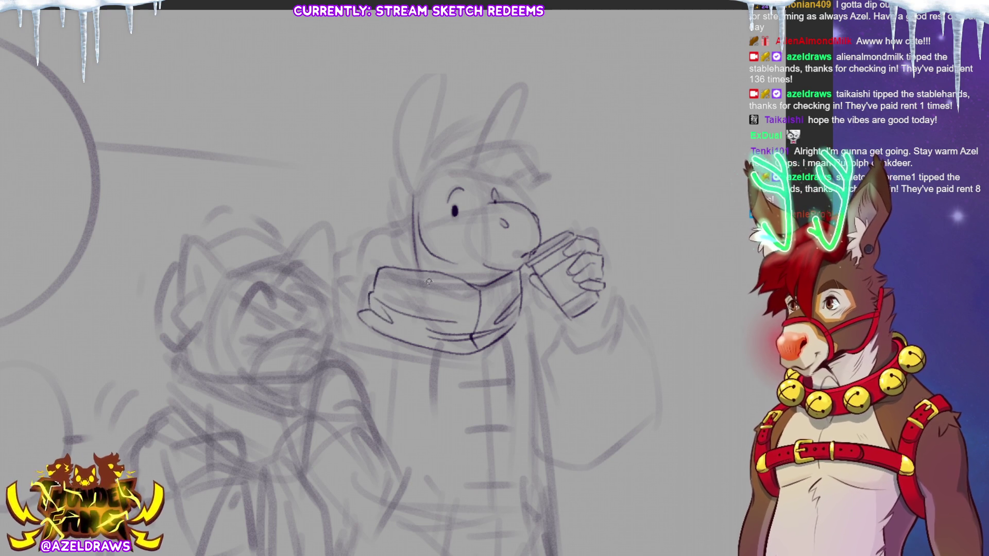
- Ink the back of the head and neck and begin the long ear outline
{"action": "mouse_move", "coordinate": [409, 272]}
{"action": "left_mouse_down"}
{"action": "mouse_move", "coordinate": [390, 232]}
{"action": "mouse_move", "coordinate": [399, 177]}
{"action": "left_mouse_up"}
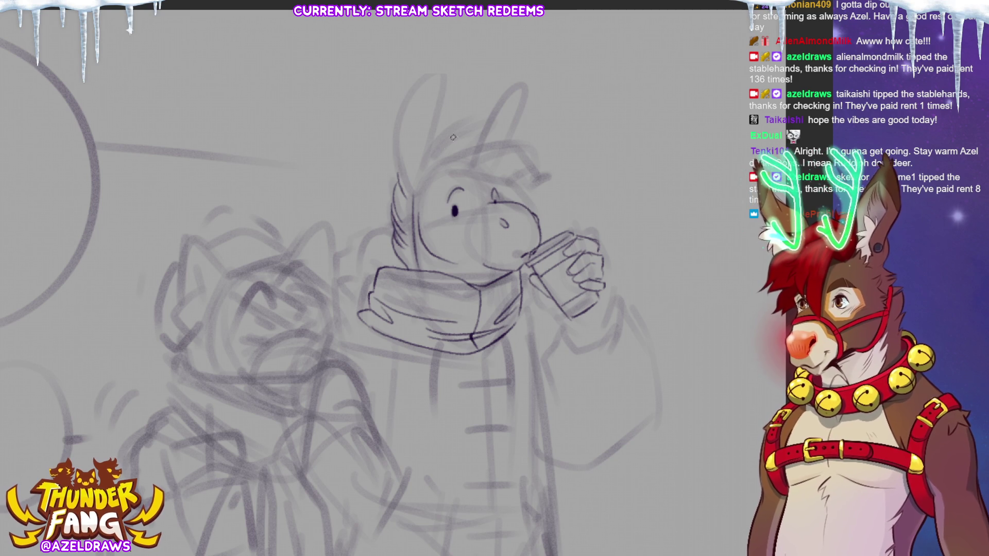
{"action": "mouse_move", "coordinate": [413, 191]}
{"action": "left_mouse_down"}
{"action": "mouse_move", "coordinate": [440, 73]}
{"action": "mouse_move", "coordinate": [417, 191]}
{"action": "left_mouse_up"}
- Ink the inner-ear line up to the tip and strokes at the ear's base
{"action": "left_click_drag", "start_coordinate": [416, 97], "coordinate": [425, 191]}
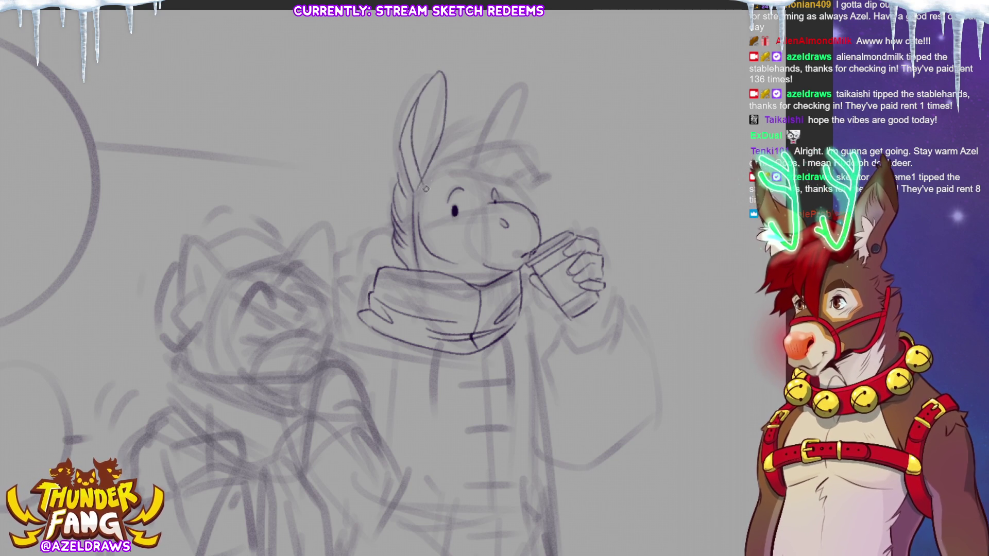
{"action": "left_click_drag", "start_coordinate": [420, 143], "coordinate": [437, 101]}
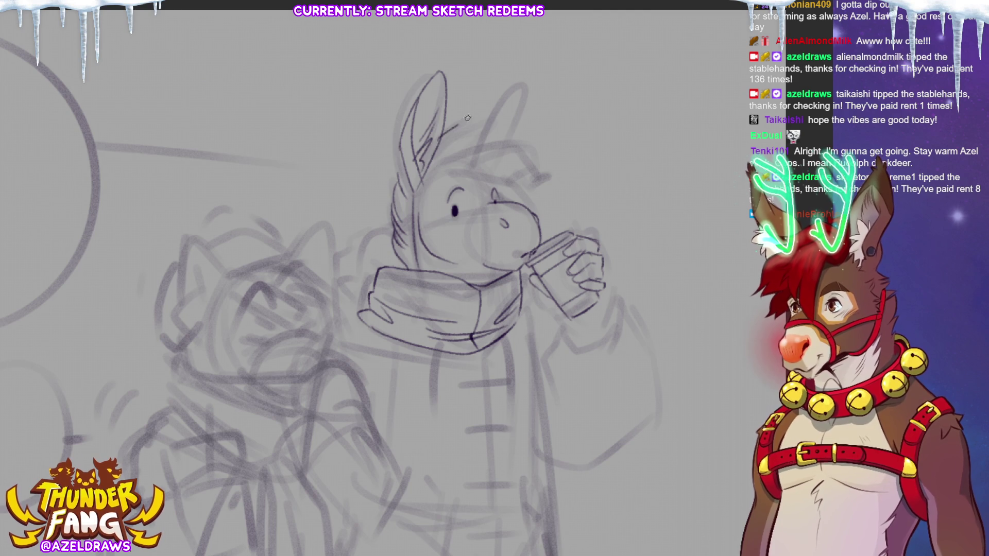
{"action": "left_click_drag", "start_coordinate": [444, 144], "coordinate": [523, 146]}
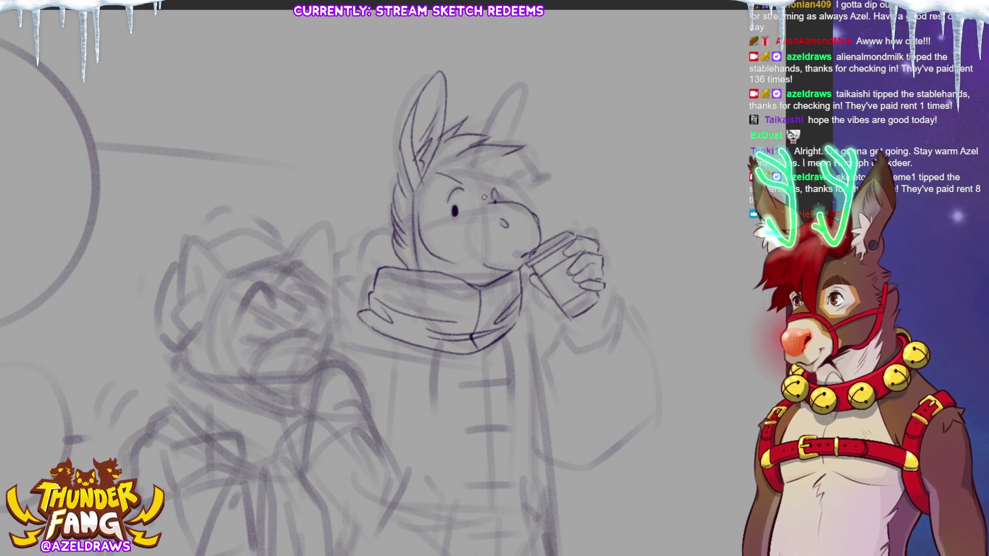
- Ink the hair tuft, the brow above the eye and the eye outline
{"action": "left_click_drag", "start_coordinate": [448, 179], "coordinate": [494, 206]}
{"action": "left_click_drag", "start_coordinate": [470, 155], "coordinate": [525, 197]}
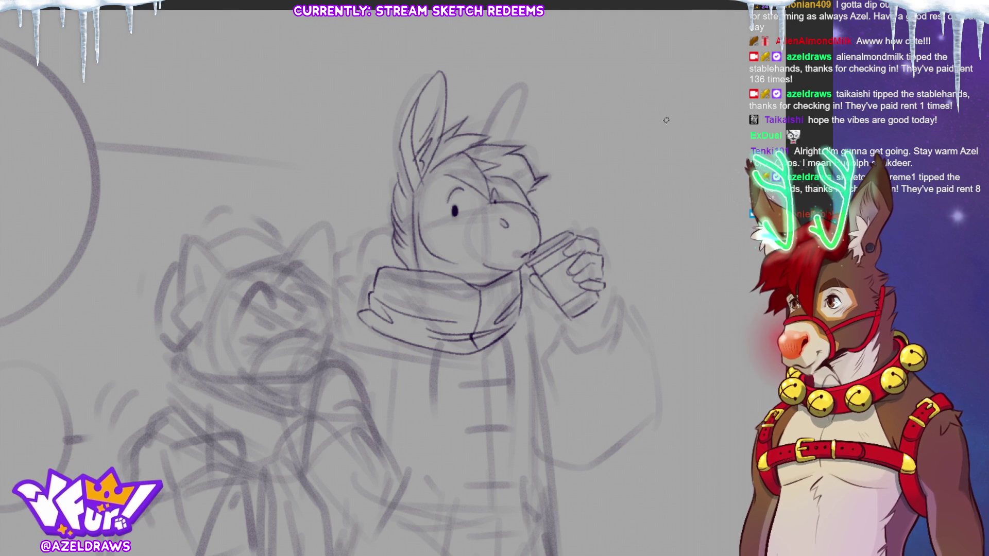
{"action": "left_click_drag", "start_coordinate": [444, 190], "coordinate": [469, 182]}
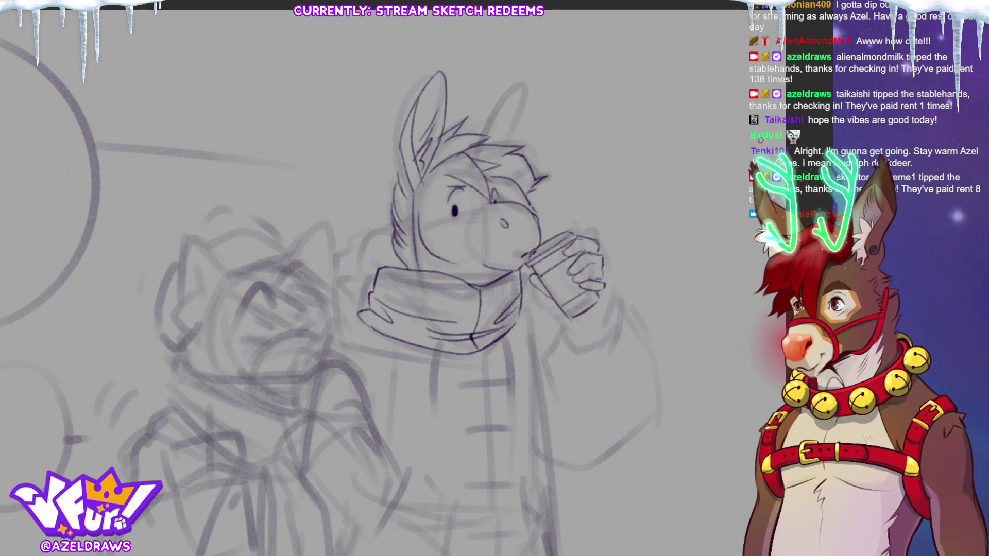
{"action": "left_click_drag", "start_coordinate": [460, 188], "coordinate": [466, 194]}
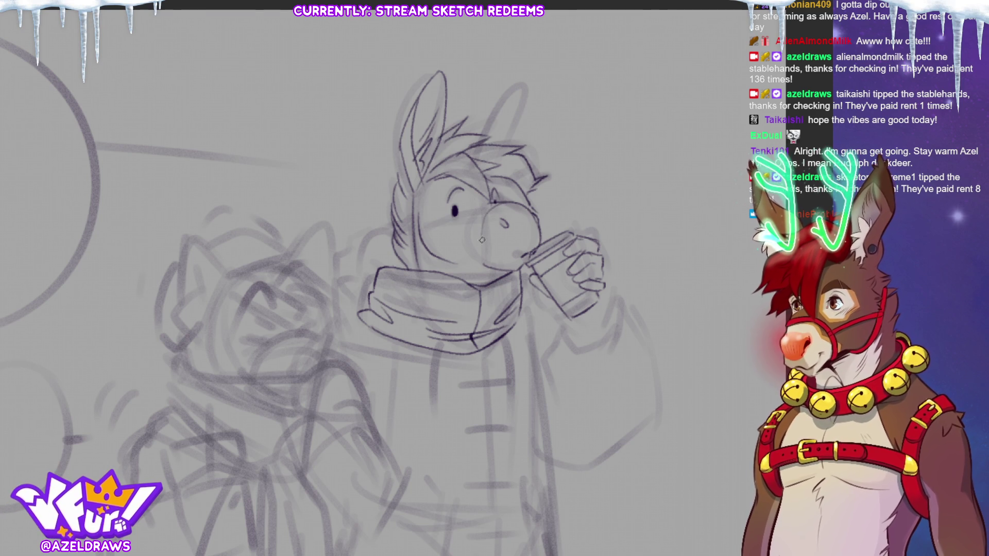
{"action": "mouse_move", "coordinate": [464, 184]}
{"action": "left_mouse_down"}
{"action": "mouse_move", "coordinate": [473, 197]}
{"action": "mouse_move", "coordinate": [446, 196]}
{"action": "mouse_move", "coordinate": [479, 221]}
{"action": "left_mouse_up"}
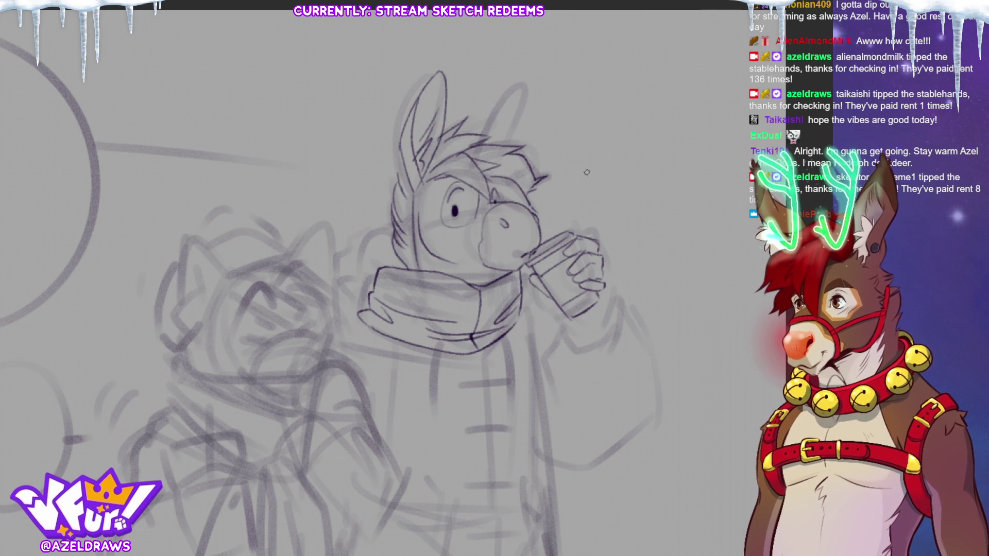
- Dot freckles, add sipping motion lines by the cup, outline the second ear, then fit the canvas
{"action": "left_click", "coordinate": [429, 222]}
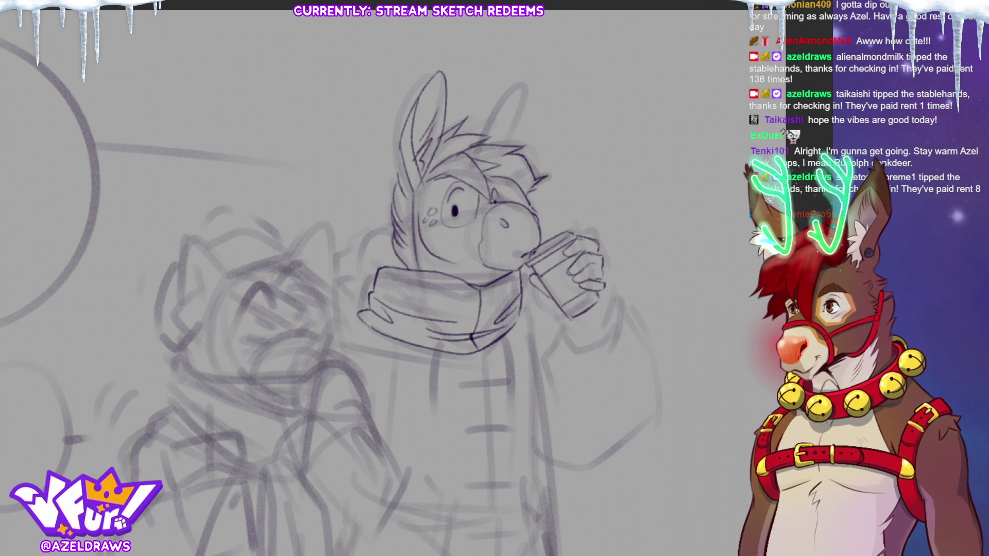
{"action": "left_click_drag", "start_coordinate": [549, 219], "coordinate": [573, 216]}
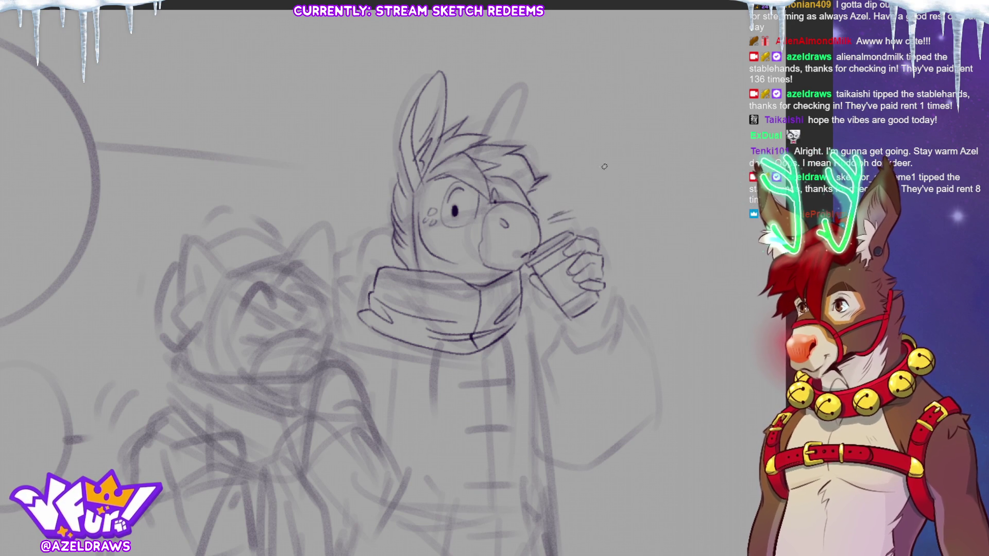
{"action": "mouse_move", "coordinate": [485, 134]}
{"action": "left_mouse_down"}
{"action": "mouse_move", "coordinate": [480, 118]}
{"action": "mouse_move", "coordinate": [528, 81]}
{"action": "mouse_move", "coordinate": [510, 144]}
{"action": "left_mouse_up"}
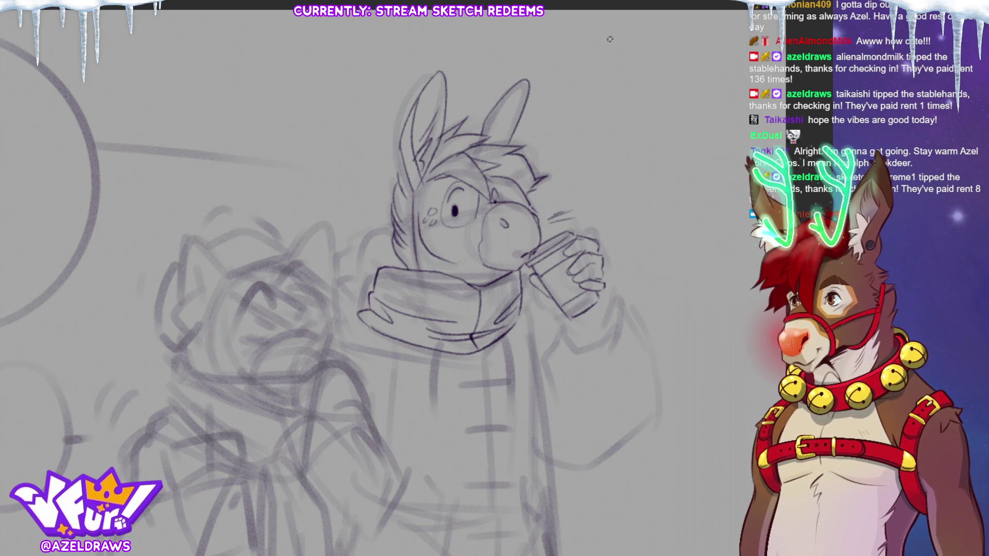
{"action": "left_click_drag", "start_coordinate": [417, 116], "coordinate": [444, 94]}
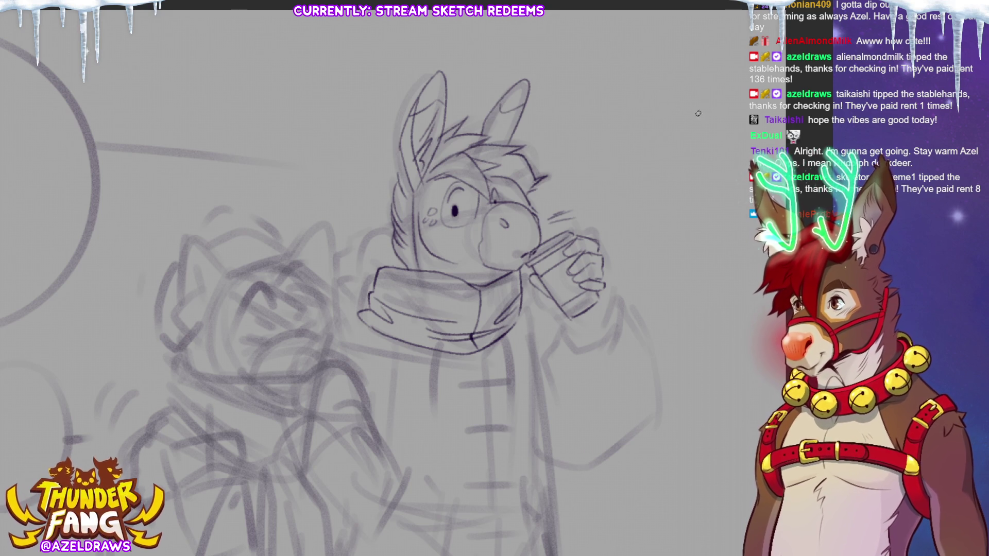
{"action": "key", "text": "ctrl+0"}
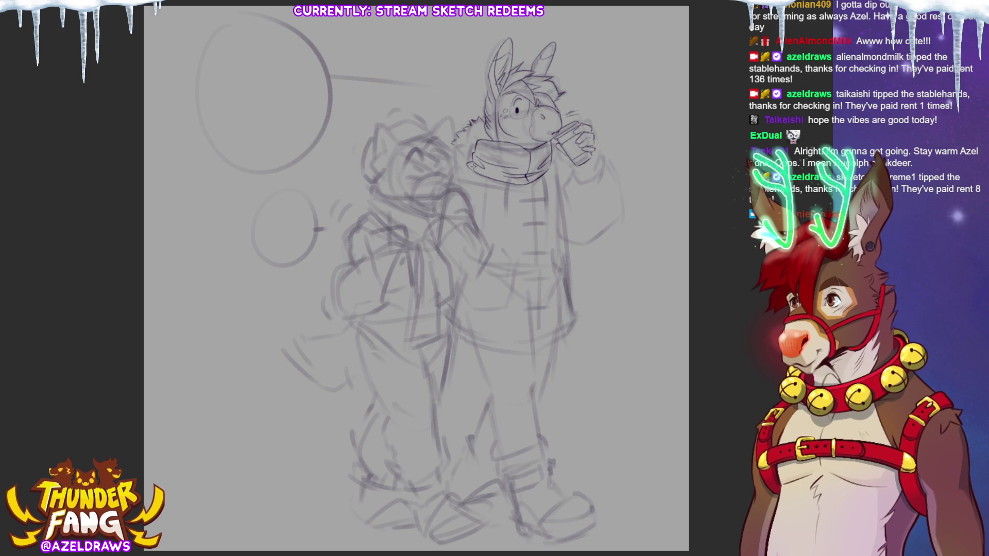
- Ink the hoodie drawstrings and horizontal strokes across the hoodie front
{"action": "left_click_drag", "start_coordinate": [509, 182], "coordinate": [509, 218]}
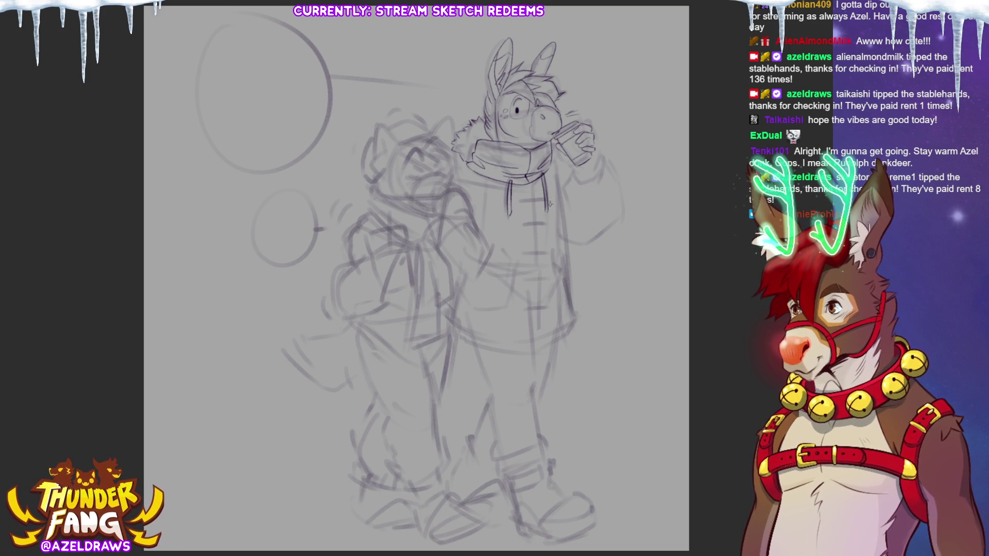
{"action": "left_click_drag", "start_coordinate": [533, 195], "coordinate": [533, 265]}
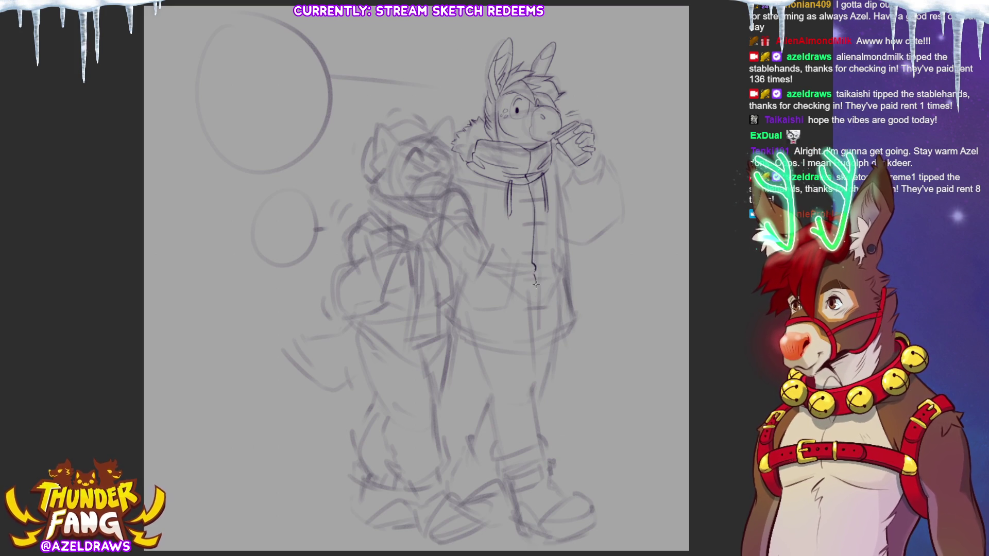
{"action": "left_click_drag", "start_coordinate": [498, 269], "coordinate": [561, 276]}
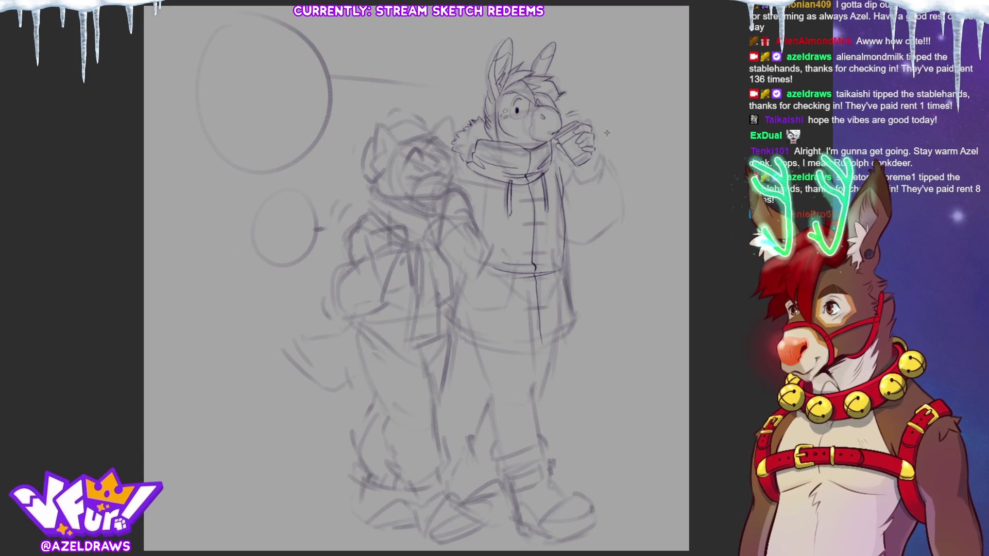
- Ink the right sleeve contour, cuff and a short inner-arm line by the cup hand
{"action": "left_click_drag", "start_coordinate": [594, 143], "coordinate": [597, 160]}
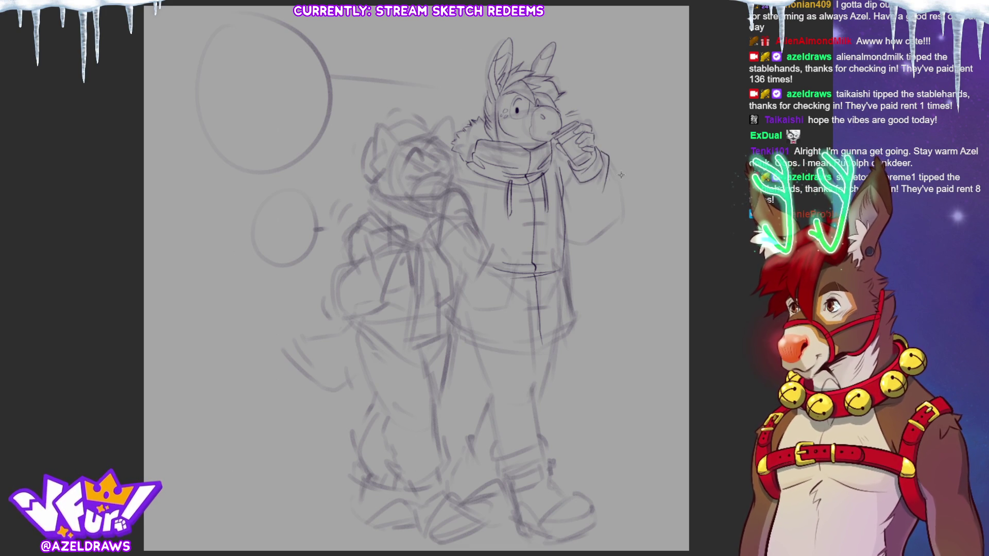
{"action": "mouse_move", "coordinate": [618, 180]}
{"action": "left_mouse_down"}
{"action": "mouse_move", "coordinate": [609, 229]}
{"action": "mouse_move", "coordinate": [591, 242]}
{"action": "left_mouse_up"}
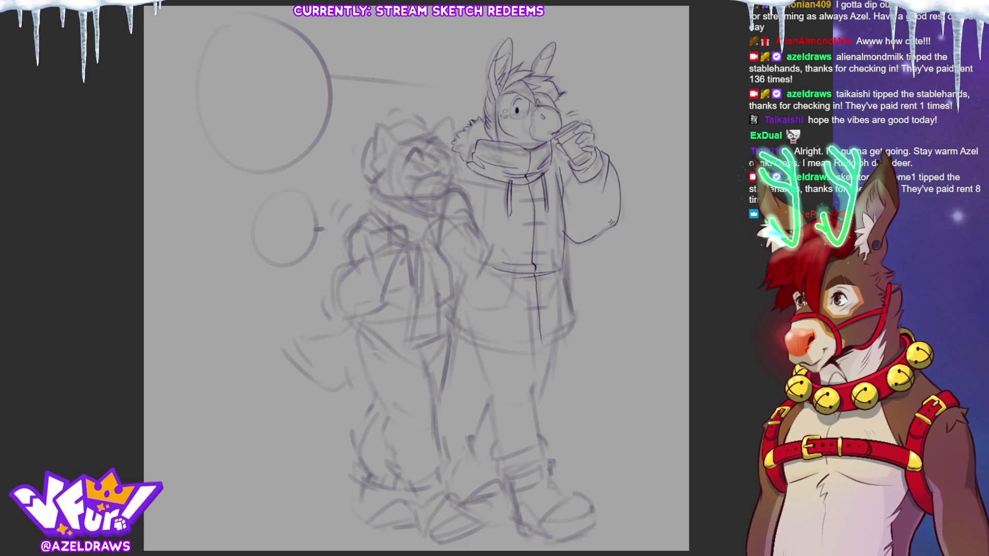
{"action": "left_click_drag", "start_coordinate": [572, 180], "coordinate": [563, 202]}
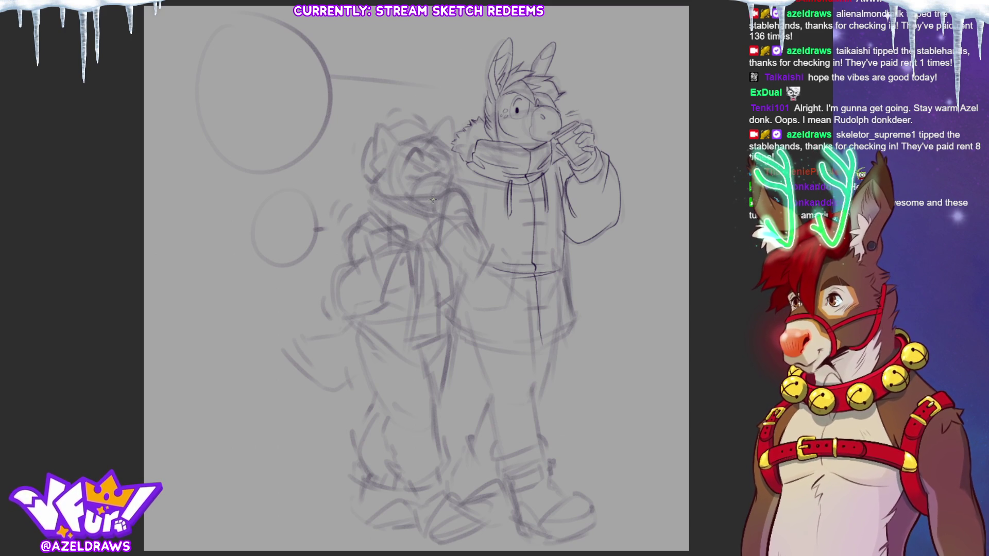
- Ink the shoulder curve, the arm below it and the right side of the coat
{"action": "mouse_move", "coordinate": [431, 199]}
{"action": "left_mouse_down"}
{"action": "mouse_move", "coordinate": [433, 213]}
{"action": "mouse_move", "coordinate": [462, 218]}
{"action": "left_mouse_up"}
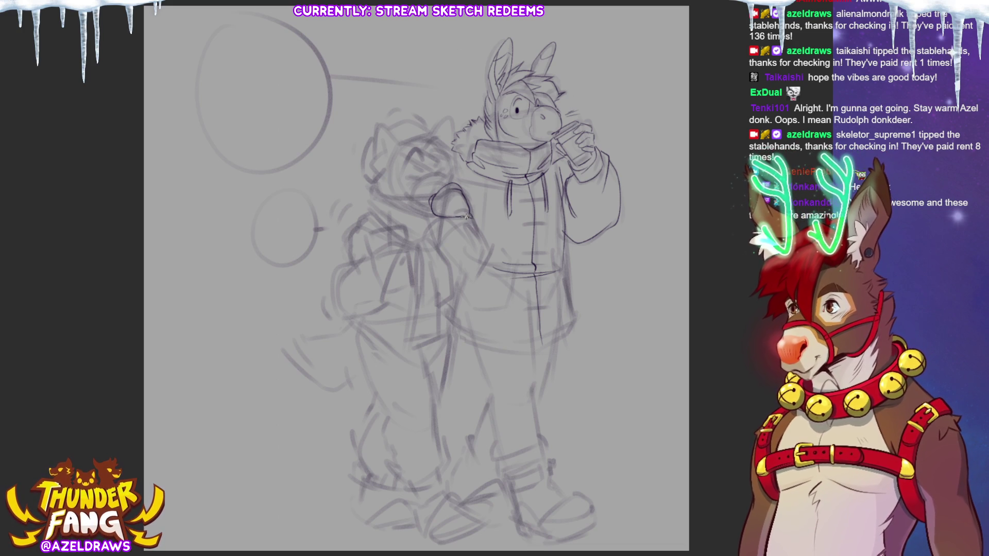
{"action": "mouse_move", "coordinate": [462, 214]}
{"action": "left_mouse_down"}
{"action": "mouse_move", "coordinate": [473, 219]}
{"action": "mouse_move", "coordinate": [473, 283]}
{"action": "left_mouse_up"}
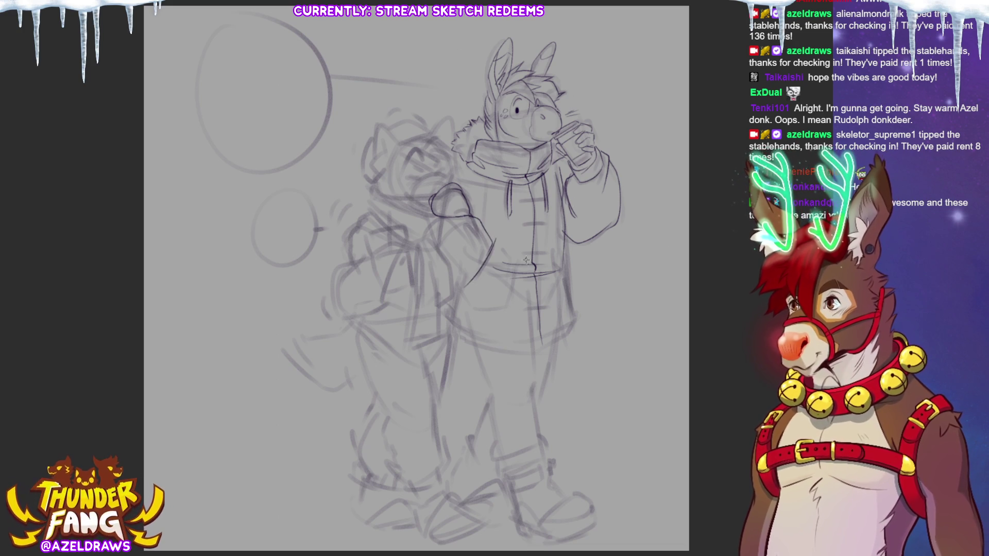
{"action": "left_click_drag", "start_coordinate": [507, 256], "coordinate": [504, 300]}
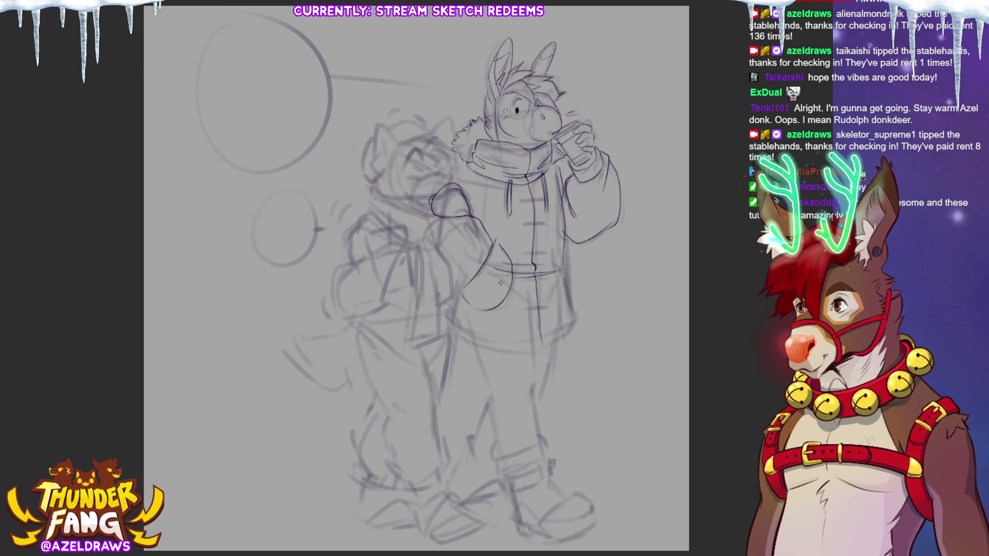
{"action": "left_click_drag", "start_coordinate": [550, 246], "coordinate": [562, 302]}
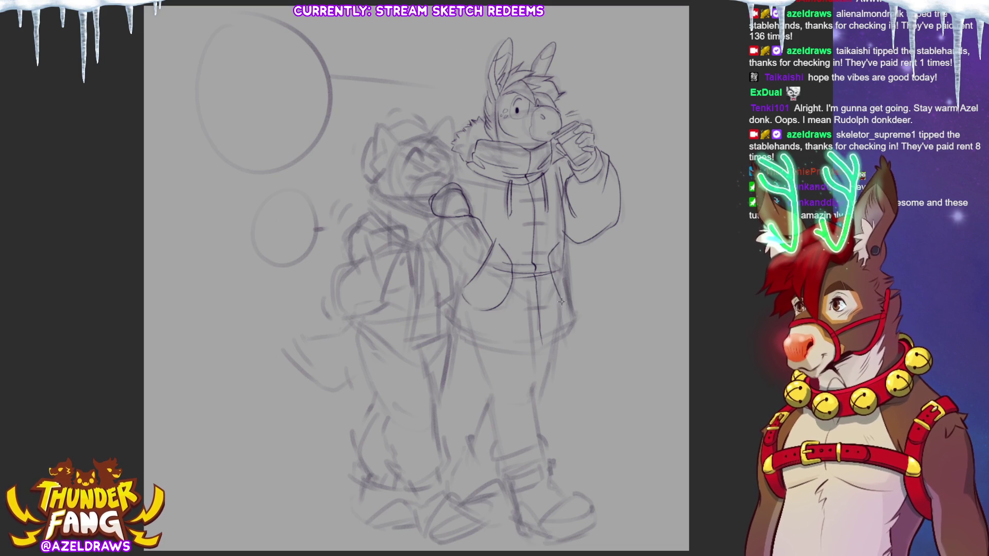
- Ink the coat's right edge down to the lower hem
{"action": "left_click_drag", "start_coordinate": [570, 267], "coordinate": [572, 306]}
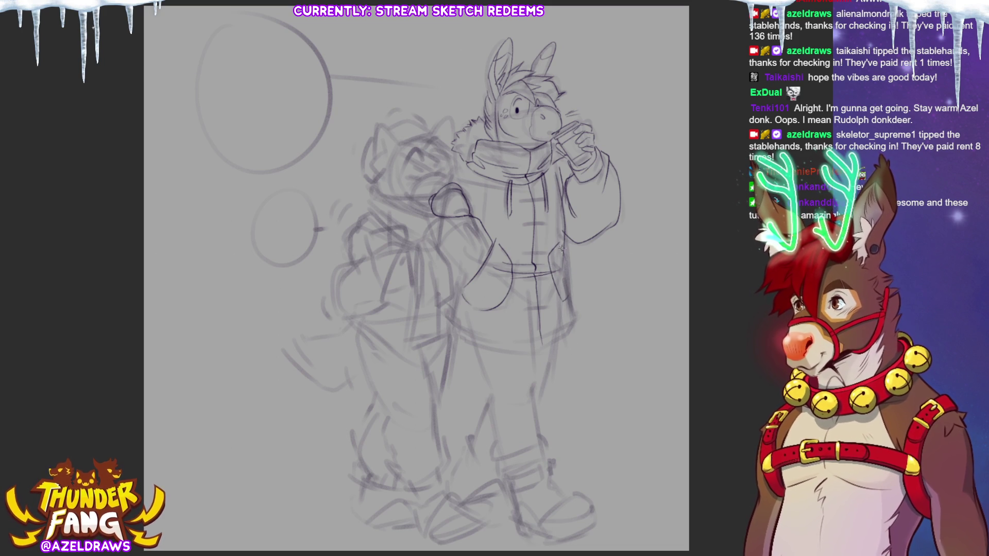
{"action": "left_click_drag", "start_coordinate": [570, 268], "coordinate": [541, 351]}
{"action": "mouse_move", "coordinate": [455, 329]}
{"action": "left_mouse_down"}
{"action": "mouse_move", "coordinate": [497, 348]}
{"action": "mouse_move", "coordinate": [571, 329]}
{"action": "left_mouse_up"}
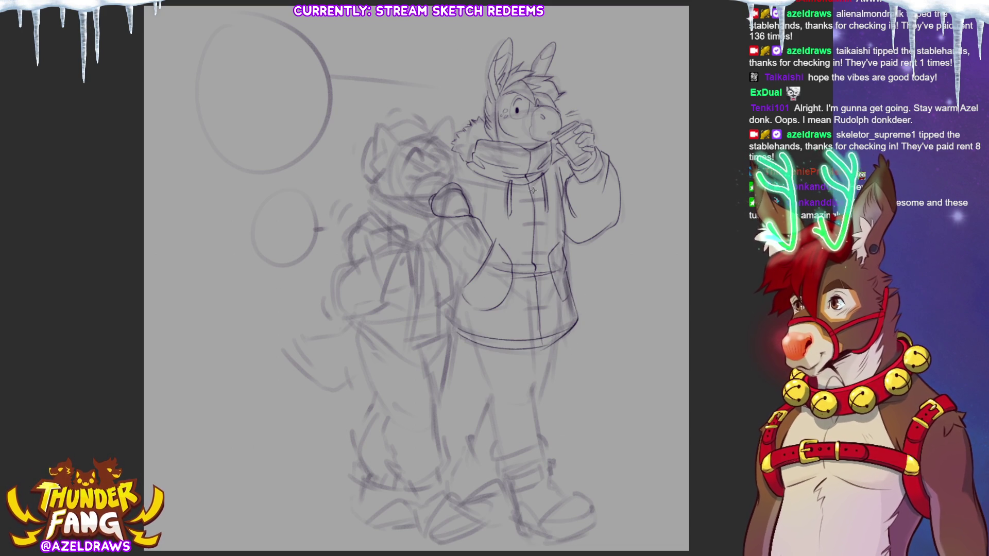
- Mark toggle buttons down the coat front and sketch a steam puff beside the cup
{"action": "mouse_move", "coordinate": [522, 200]}
{"action": "left_mouse_down"}
{"action": "mouse_move", "coordinate": [546, 224]}
{"action": "mouse_move", "coordinate": [545, 280]}
{"action": "left_mouse_up"}
{"action": "left_click_drag", "start_coordinate": [526, 283], "coordinate": [544, 283]}
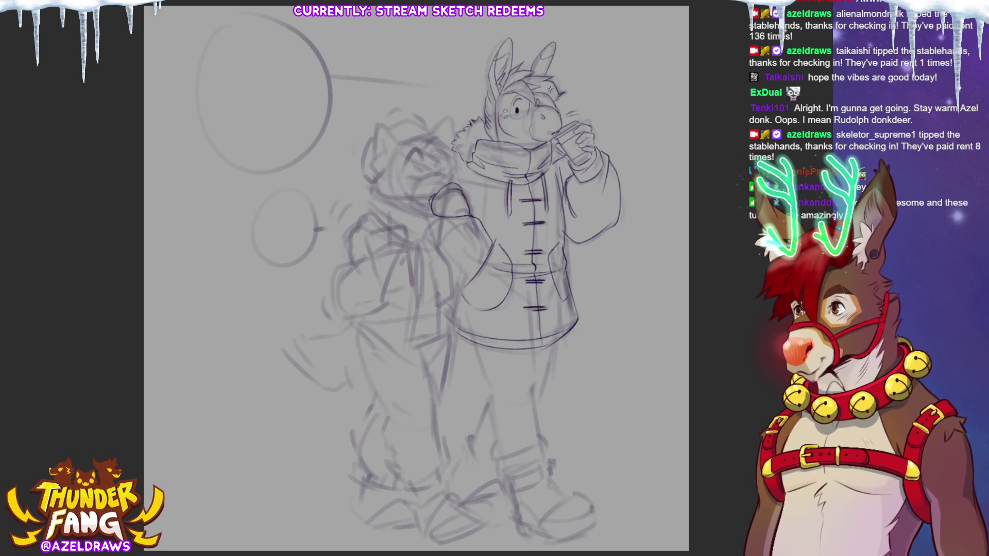
{"action": "left_click_drag", "start_coordinate": [469, 200], "coordinate": [487, 207]}
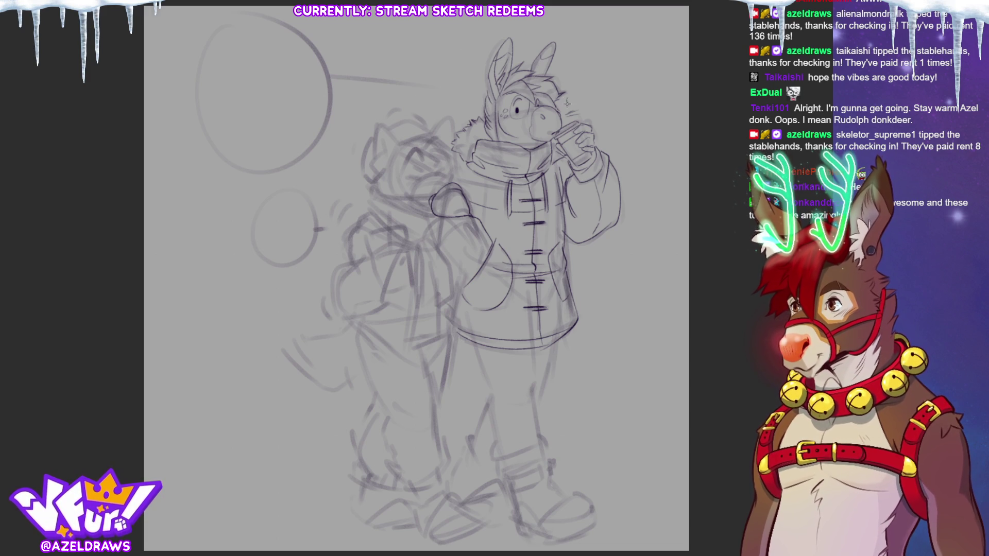
{"action": "mouse_move", "coordinate": [568, 94]}
{"action": "left_mouse_down"}
{"action": "mouse_move", "coordinate": [581, 98]}
{"action": "mouse_move", "coordinate": [582, 83]}
{"action": "mouse_move", "coordinate": [580, 93]}
{"action": "left_mouse_up"}
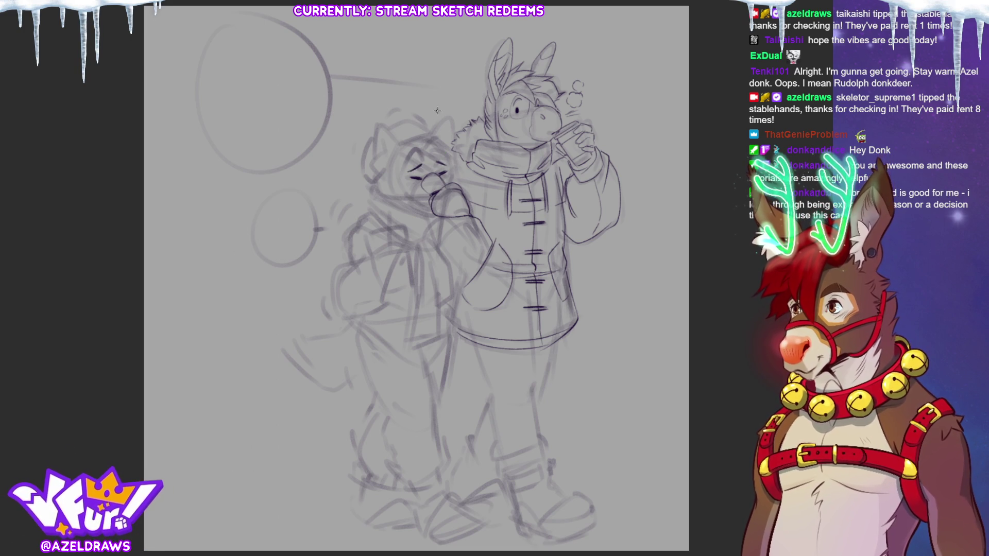
- Ink the left character's face lines and extend the line across the chin
{"action": "mouse_move", "coordinate": [400, 168]}
{"action": "left_mouse_down"}
{"action": "mouse_move", "coordinate": [432, 172]}
{"action": "mouse_move", "coordinate": [410, 185]}
{"action": "left_mouse_up"}
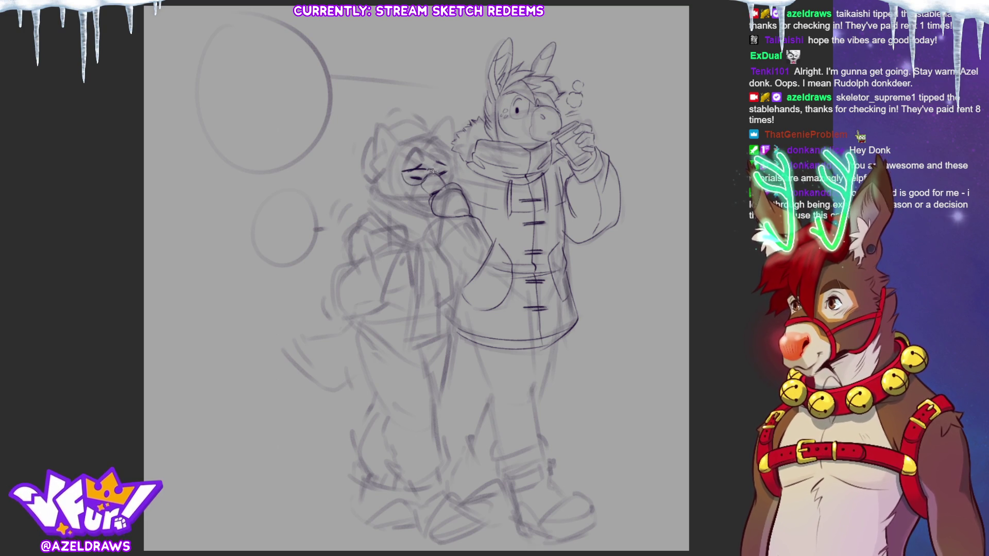
{"action": "left_click_drag", "start_coordinate": [403, 171], "coordinate": [429, 174]}
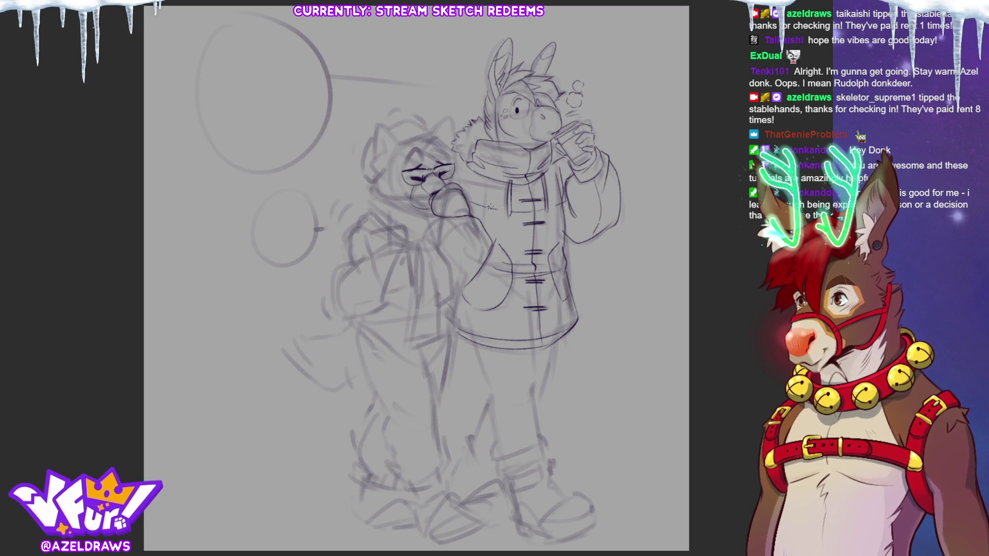
{"action": "mouse_move", "coordinate": [390, 199]}
{"action": "left_mouse_down"}
{"action": "mouse_move", "coordinate": [433, 196]}
{"action": "mouse_move", "coordinate": [371, 210]}
{"action": "mouse_move", "coordinate": [374, 194]}
{"action": "left_mouse_up"}
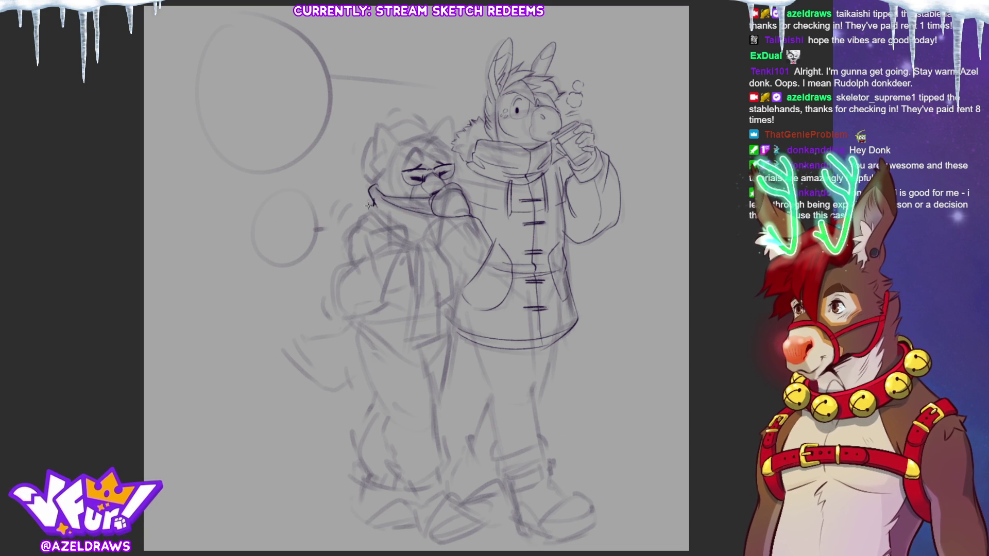
- Ink the hood edge, vertical scarf lines and the mitten outline
{"action": "mouse_move", "coordinate": [360, 217]}
{"action": "left_mouse_down"}
{"action": "mouse_move", "coordinate": [352, 227]}
{"action": "mouse_move", "coordinate": [405, 228]}
{"action": "left_mouse_up"}
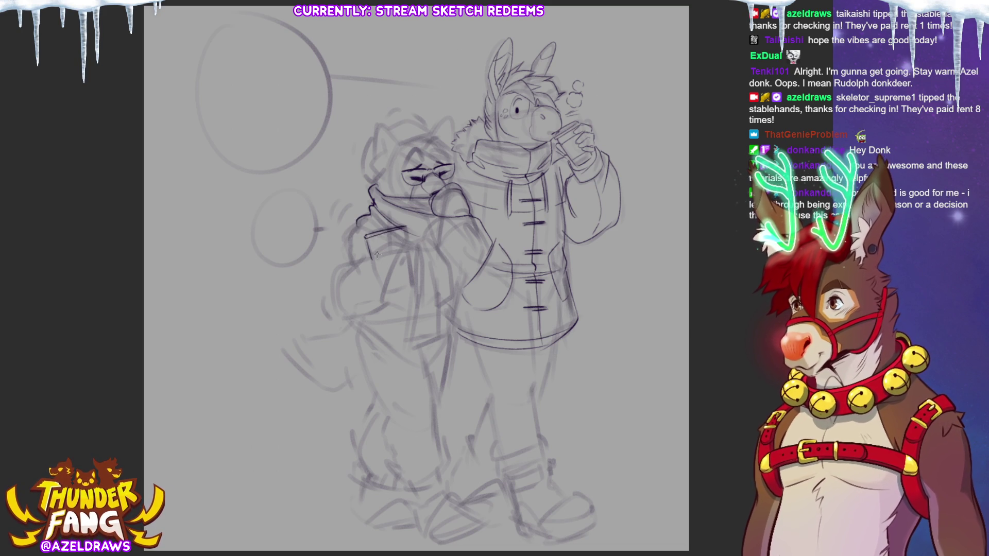
{"action": "left_click_drag", "start_coordinate": [400, 227], "coordinate": [403, 251]}
{"action": "mouse_move", "coordinate": [386, 210]}
{"action": "left_mouse_down"}
{"action": "mouse_move", "coordinate": [392, 254]}
{"action": "mouse_move", "coordinate": [382, 248]}
{"action": "mouse_move", "coordinate": [409, 251]}
{"action": "mouse_move", "coordinate": [393, 287]}
{"action": "left_mouse_up"}
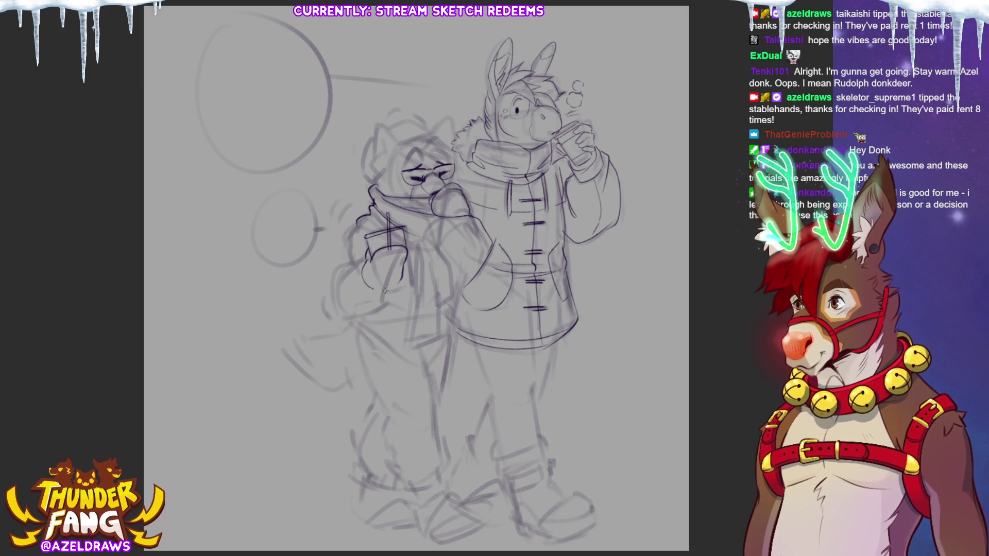
{"action": "left_click_drag", "start_coordinate": [369, 257], "coordinate": [363, 278]}
{"action": "left_click_drag", "start_coordinate": [409, 247], "coordinate": [406, 287]}
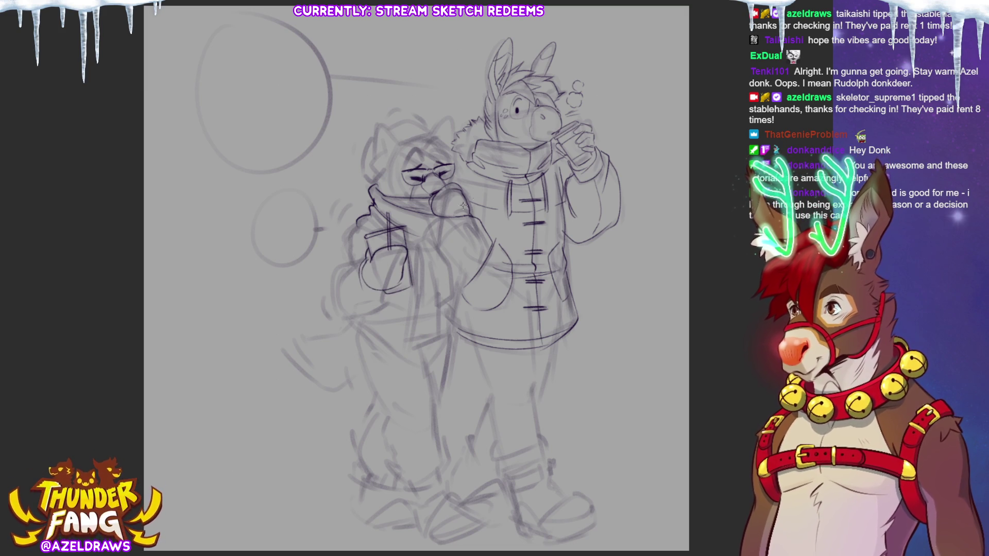
- Ink the rounded mug and arm, erase stray lines by the eye, and draw the hanging scarf end
{"action": "left_click_drag", "start_coordinate": [371, 260], "coordinate": [387, 280]}
{"action": "mouse_move", "coordinate": [375, 237]}
{"action": "left_mouse_down"}
{"action": "mouse_move", "coordinate": [407, 266]}
{"action": "mouse_move", "coordinate": [408, 248]}
{"action": "mouse_move", "coordinate": [405, 263]}
{"action": "left_mouse_up"}
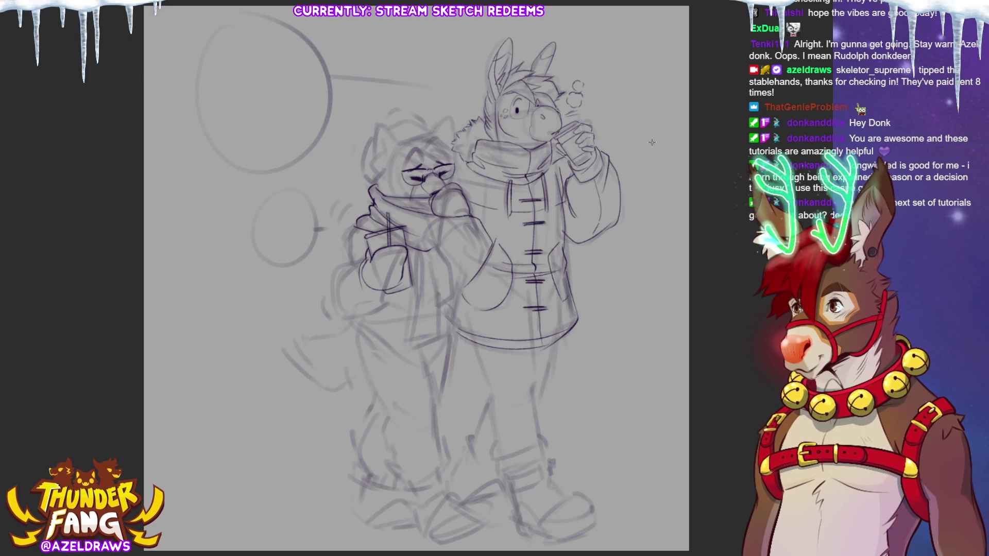
{"action": "left_click_drag", "start_coordinate": [440, 226], "coordinate": [435, 280]}
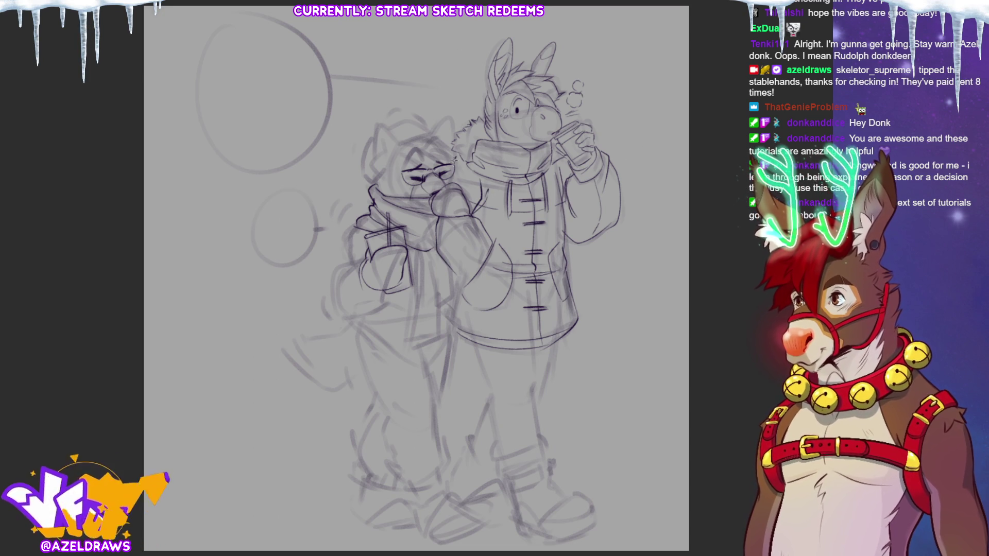
{"action": "mouse_move", "coordinate": [448, 170]}
{"action": "left_mouse_down"}
{"action": "mouse_move", "coordinate": [457, 177]}
{"action": "mouse_move", "coordinate": [467, 135]}
{"action": "mouse_move", "coordinate": [483, 151]}
{"action": "mouse_move", "coordinate": [465, 184]}
{"action": "left_mouse_up"}
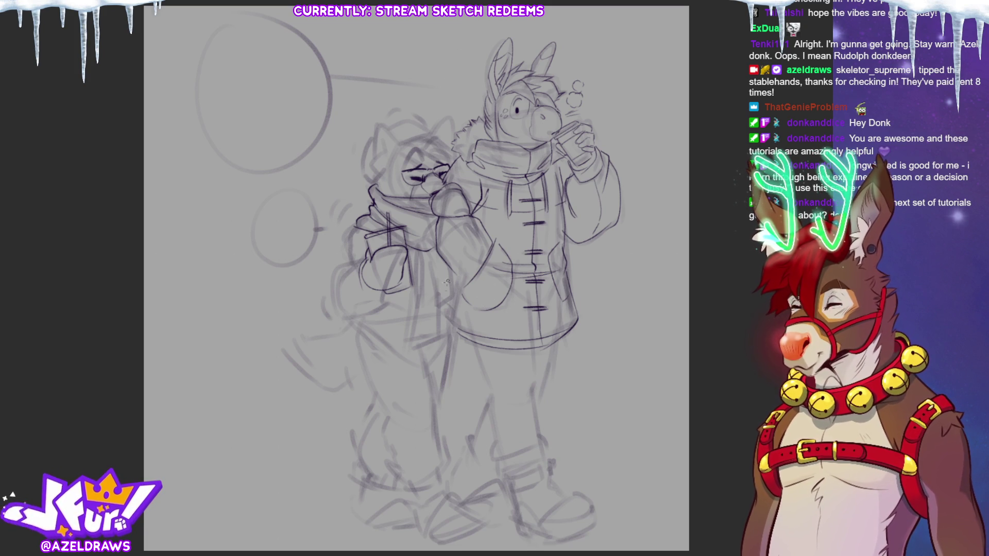
{"action": "mouse_move", "coordinate": [420, 255]}
{"action": "left_mouse_down"}
{"action": "mouse_move", "coordinate": [419, 297]}
{"action": "mouse_move", "coordinate": [440, 340]}
{"action": "mouse_move", "coordinate": [435, 288]}
{"action": "left_mouse_up"}
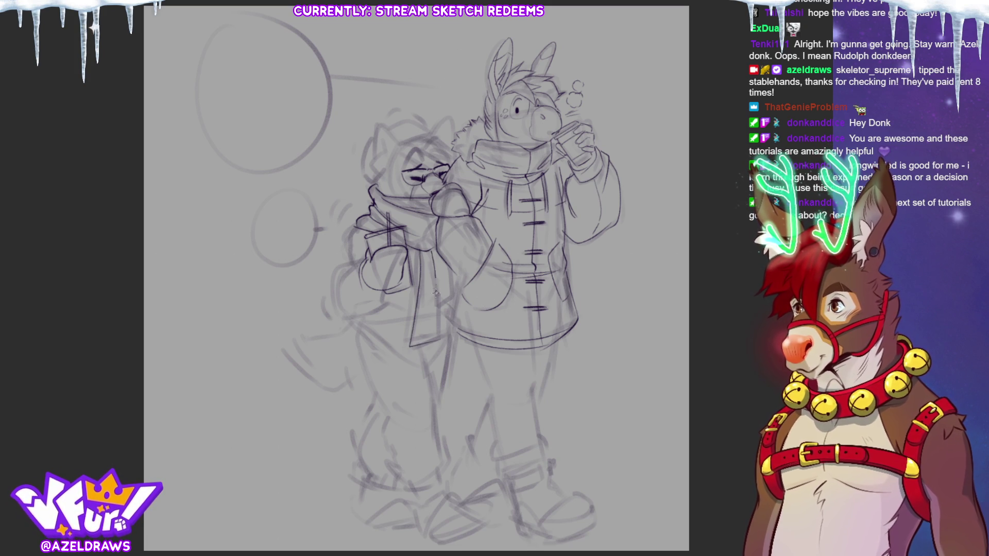
- Add fringe to the scarf's end and begin inking the character's hair
{"action": "mouse_move", "coordinate": [410, 345]}
{"action": "left_mouse_down"}
{"action": "mouse_move", "coordinate": [418, 358]}
{"action": "mouse_move", "coordinate": [433, 354]}
{"action": "left_mouse_up"}
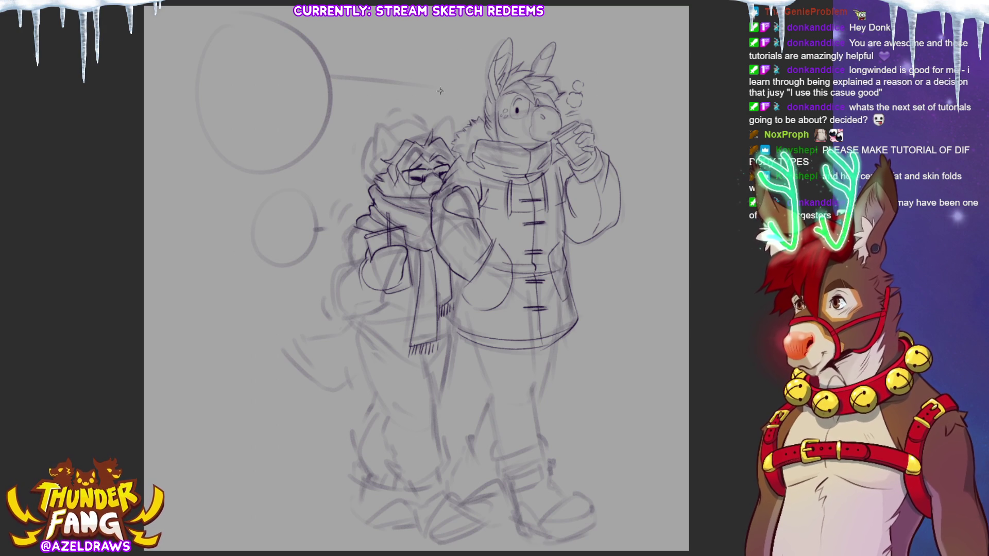
{"action": "mouse_move", "coordinate": [391, 139]}
{"action": "left_mouse_down"}
{"action": "mouse_move", "coordinate": [400, 152]}
{"action": "mouse_move", "coordinate": [381, 158]}
{"action": "mouse_move", "coordinate": [398, 145]}
{"action": "left_mouse_up"}
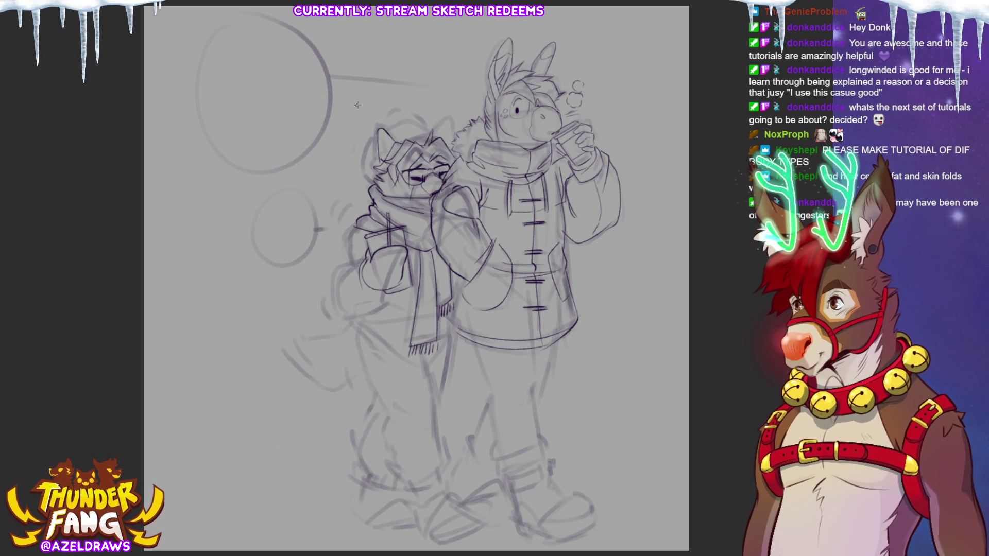
- Ink the hair and ear, then line and darken the donkey's trouser leg below the coat
{"action": "mouse_move", "coordinate": [362, 153]}
{"action": "left_mouse_down"}
{"action": "mouse_move", "coordinate": [362, 175]}
{"action": "mouse_move", "coordinate": [389, 154]}
{"action": "left_mouse_up"}
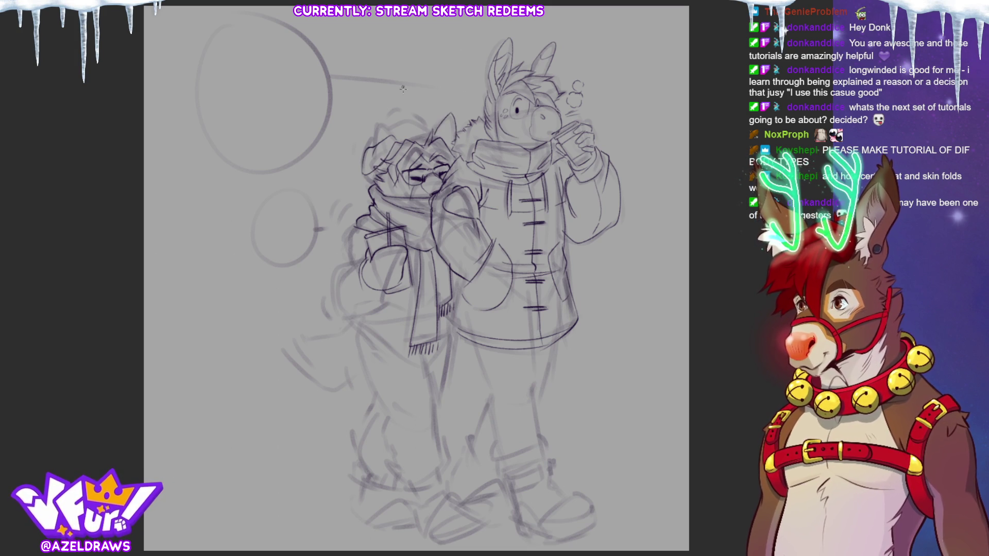
{"action": "mouse_move", "coordinate": [447, 116]}
{"action": "left_mouse_down"}
{"action": "mouse_move", "coordinate": [443, 143]}
{"action": "mouse_move", "coordinate": [424, 135]}
{"action": "mouse_move", "coordinate": [434, 129]}
{"action": "mouse_move", "coordinate": [389, 125]}
{"action": "mouse_move", "coordinate": [373, 140]}
{"action": "left_mouse_up"}
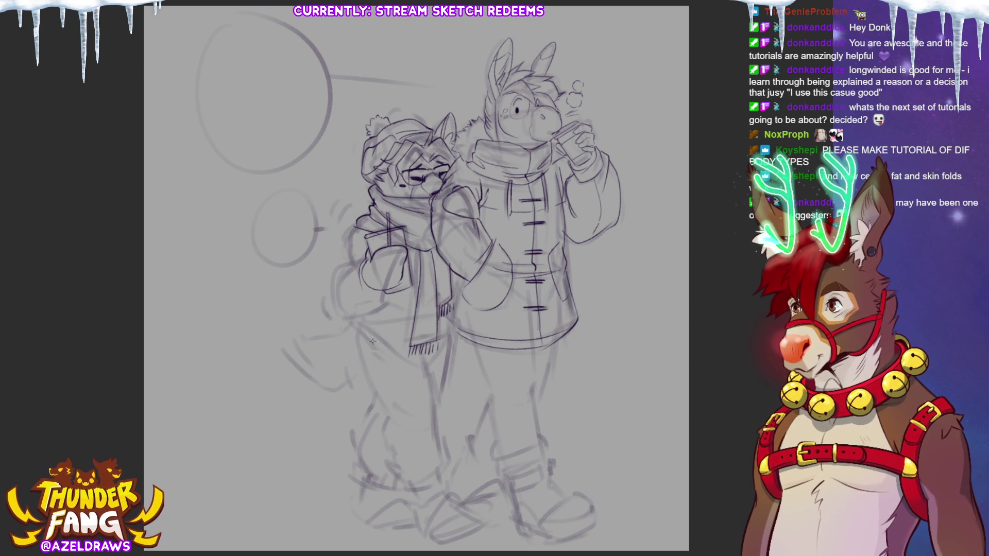
{"action": "mouse_move", "coordinate": [471, 340]}
{"action": "left_mouse_down"}
{"action": "mouse_move", "coordinate": [504, 472]}
{"action": "mouse_move", "coordinate": [550, 461]}
{"action": "left_mouse_up"}
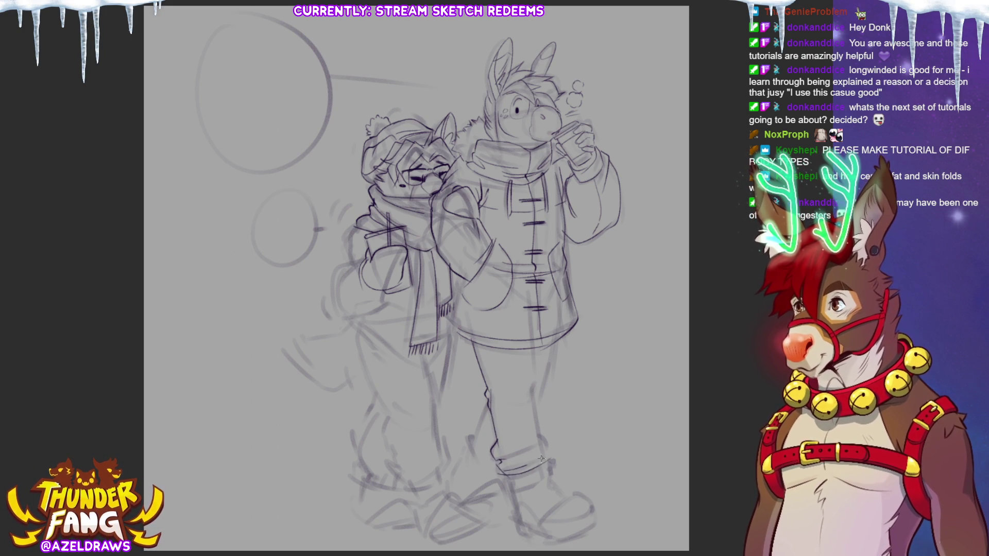
{"action": "left_click_drag", "start_coordinate": [529, 346], "coordinate": [538, 397]}
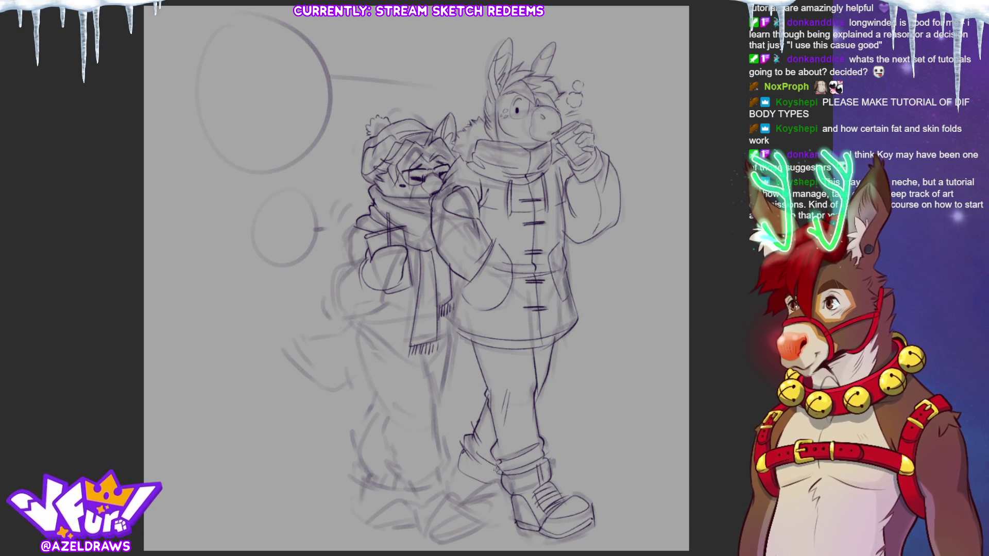
- Draw the boot at the donkey's foot and a short line beside its leg
{"action": "left_click_drag", "start_coordinate": [454, 466], "coordinate": [504, 501]}
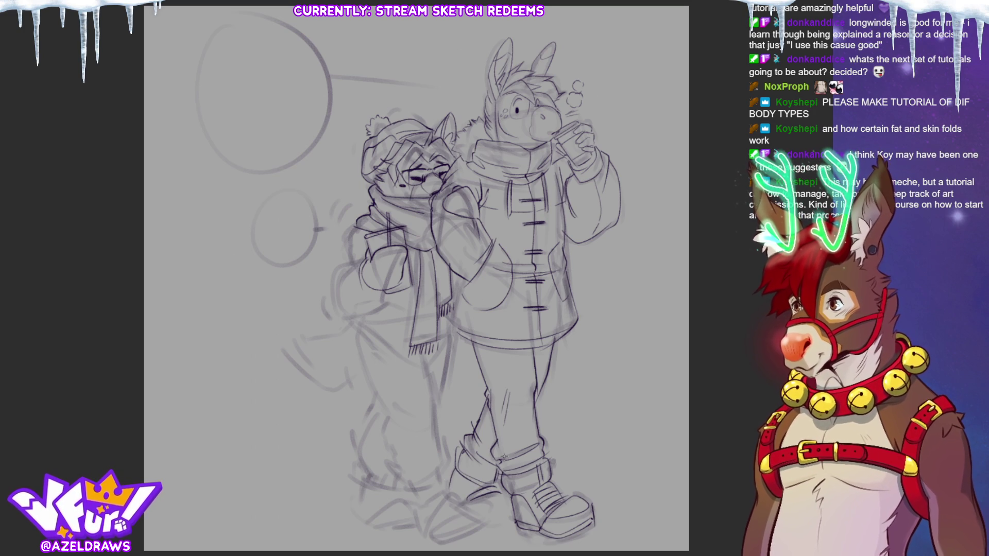
{"action": "left_click_drag", "start_coordinate": [544, 375], "coordinate": [575, 412]}
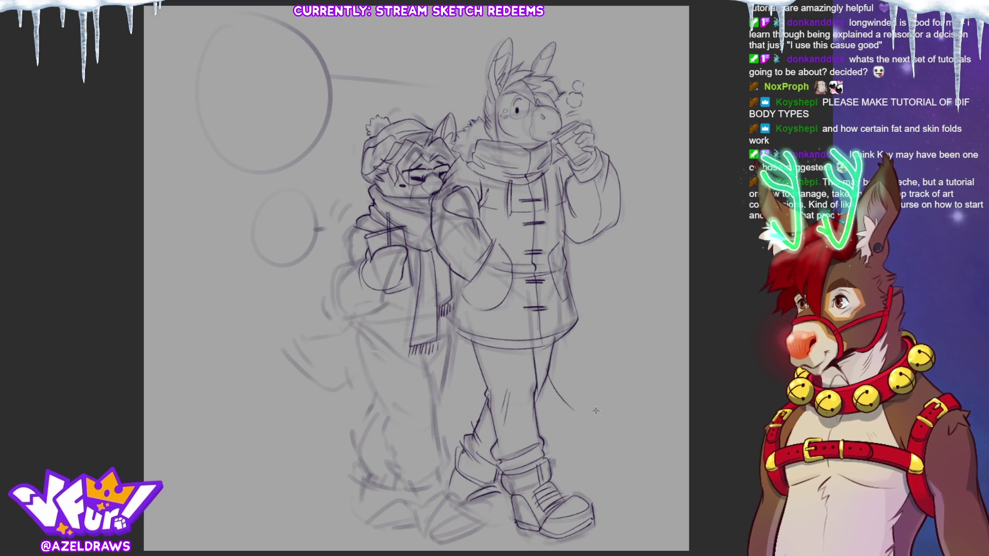
{"action": "mouse_move", "coordinate": [539, 380]}
{"action": "left_mouse_down"}
{"action": "mouse_move", "coordinate": [602, 425]}
{"action": "mouse_move", "coordinate": [593, 394]}
{"action": "left_mouse_up"}
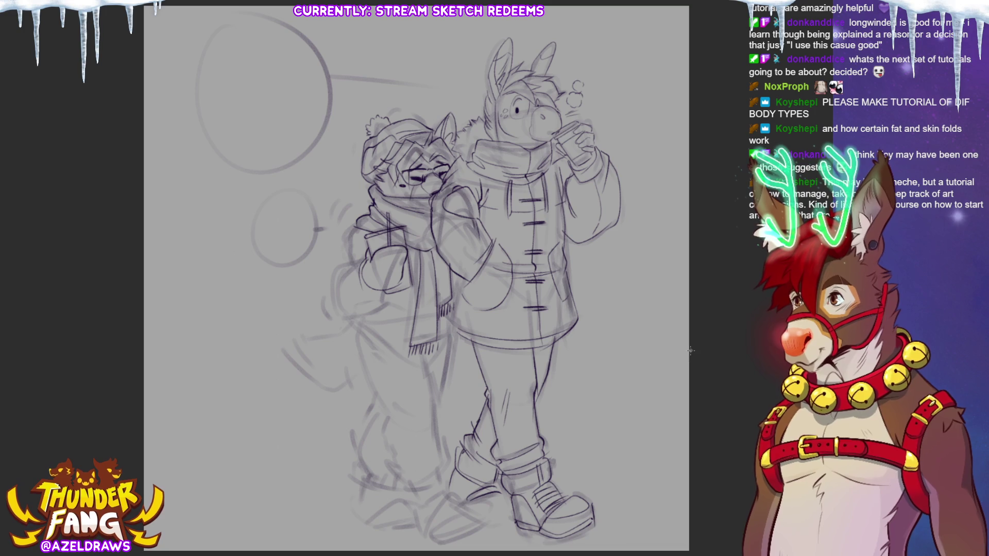
- Ink the left character's leg with a short detail line, then start its arm
{"action": "left_click_drag", "start_coordinate": [467, 357], "coordinate": [442, 423]}
{"action": "left_click_drag", "start_coordinate": [460, 378], "coordinate": [451, 396]}
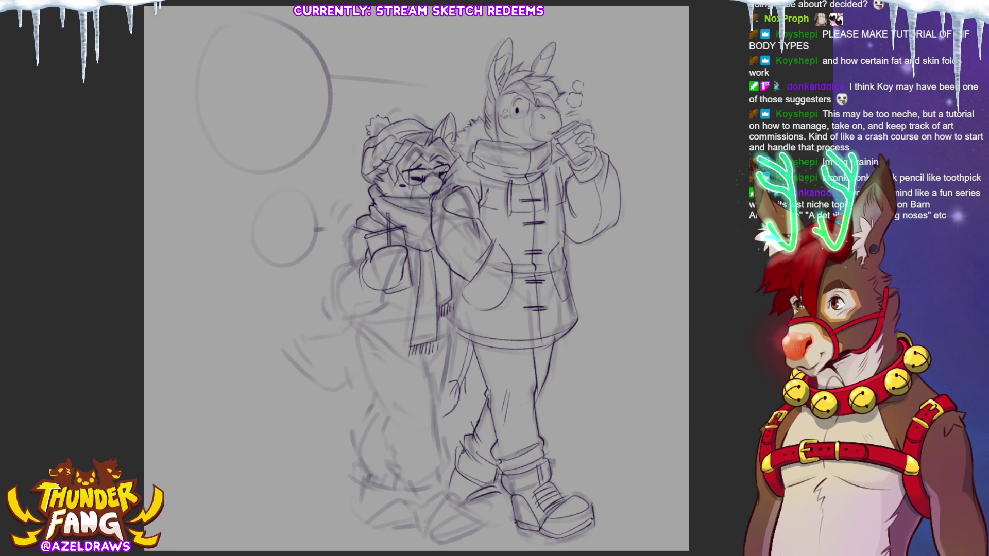
{"action": "mouse_move", "coordinate": [354, 232]}
{"action": "left_mouse_down"}
{"action": "mouse_move", "coordinate": [349, 265]}
{"action": "mouse_move", "coordinate": [363, 269]}
{"action": "mouse_move", "coordinate": [348, 311]}
{"action": "mouse_move", "coordinate": [392, 288]}
{"action": "left_mouse_up"}
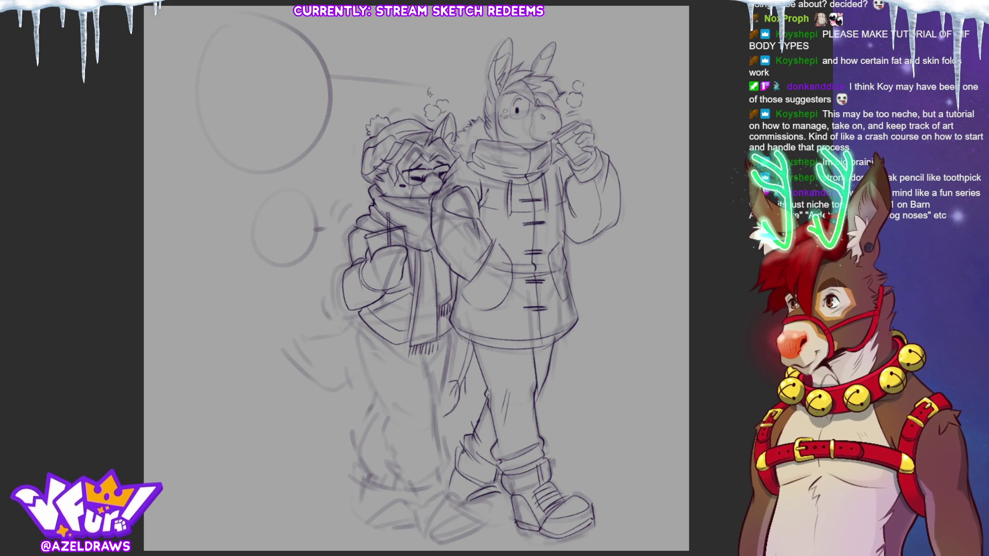
- Add a steam curl by the beanie, fluff the scarf, and ink the left character's leg, foot and sole
{"action": "left_click_drag", "start_coordinate": [435, 90], "coordinate": [443, 92]}
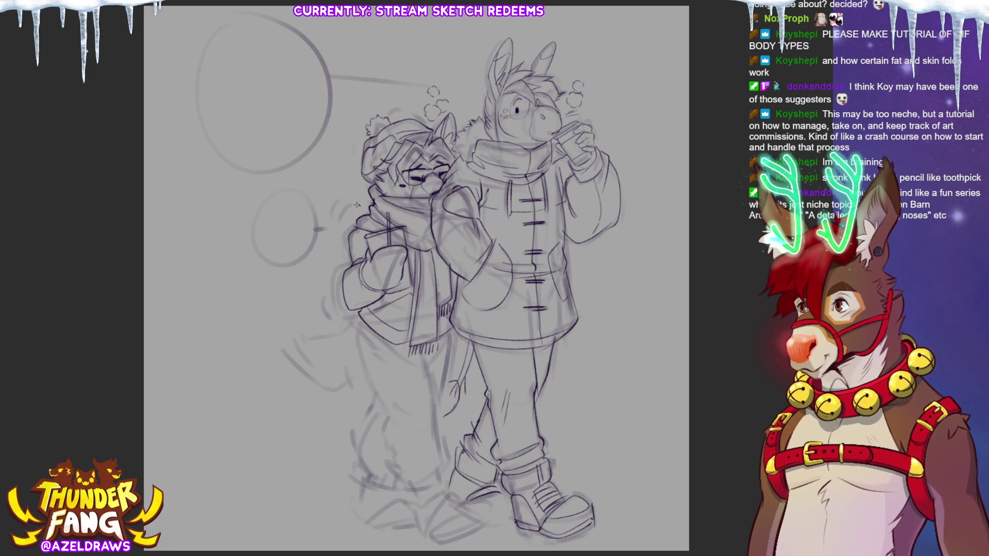
{"action": "left_click_drag", "start_coordinate": [352, 215], "coordinate": [345, 231]}
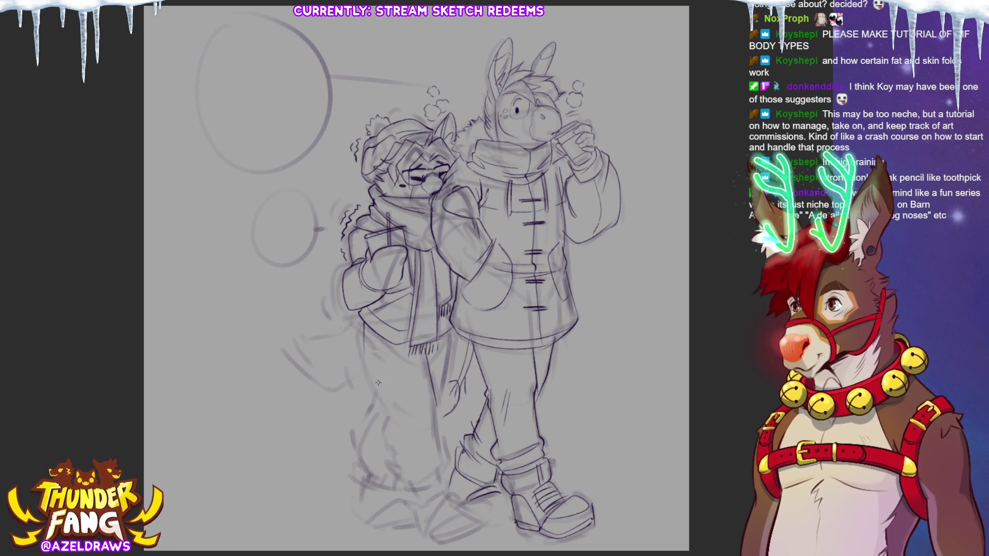
{"action": "left_click_drag", "start_coordinate": [360, 338], "coordinate": [387, 394]}
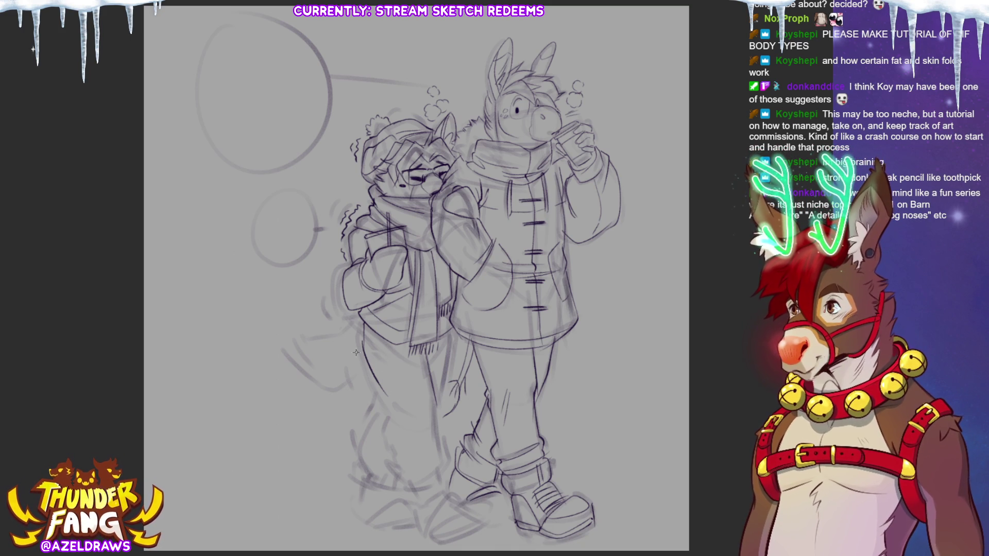
{"action": "left_click_drag", "start_coordinate": [384, 391], "coordinate": [394, 407]}
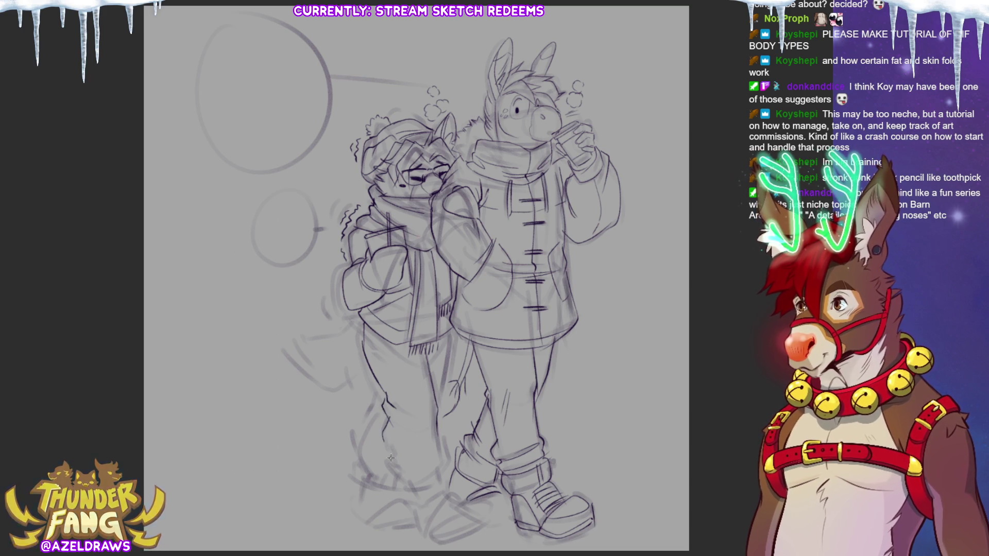
{"action": "left_click_drag", "start_coordinate": [382, 396], "coordinate": [392, 414]}
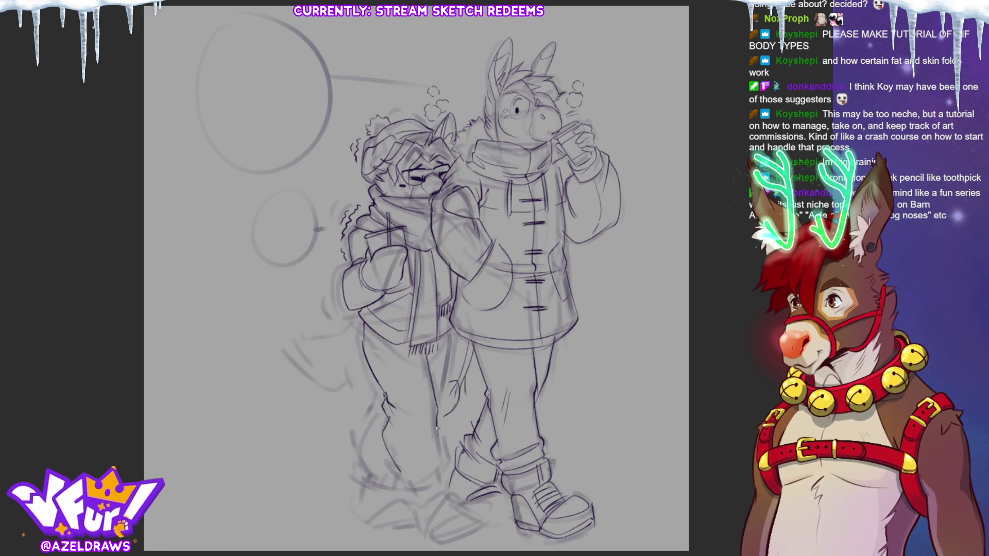
{"action": "mouse_move", "coordinate": [391, 464]}
{"action": "left_mouse_down"}
{"action": "mouse_move", "coordinate": [440, 477]}
{"action": "mouse_move", "coordinate": [410, 487]}
{"action": "mouse_move", "coordinate": [417, 495]}
{"action": "mouse_move", "coordinate": [434, 489]}
{"action": "left_mouse_up"}
{"action": "mouse_move", "coordinate": [448, 330]}
{"action": "left_mouse_down"}
{"action": "mouse_move", "coordinate": [437, 401]}
{"action": "mouse_move", "coordinate": [373, 413]}
{"action": "left_mouse_up"}
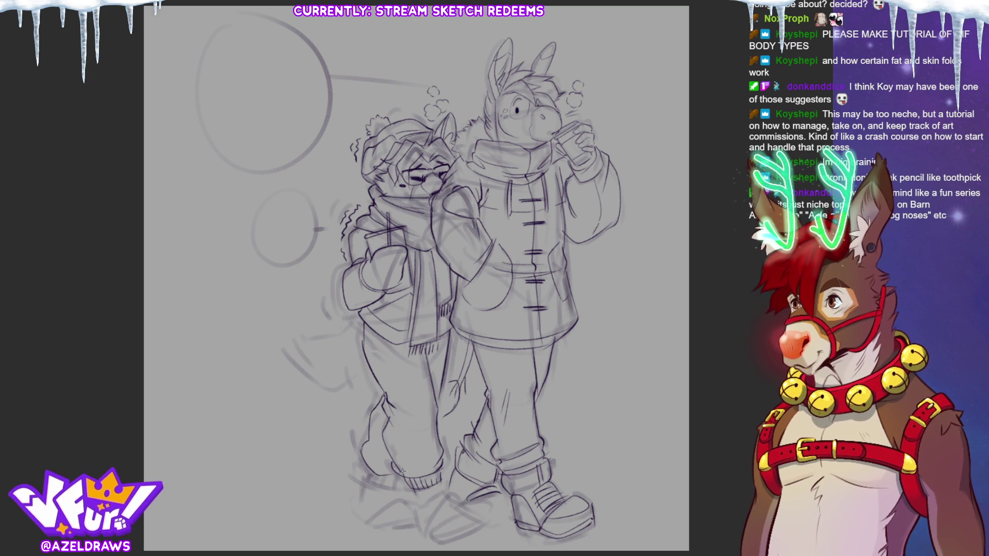
{"action": "left_click_drag", "start_coordinate": [376, 477], "coordinate": [391, 483]}
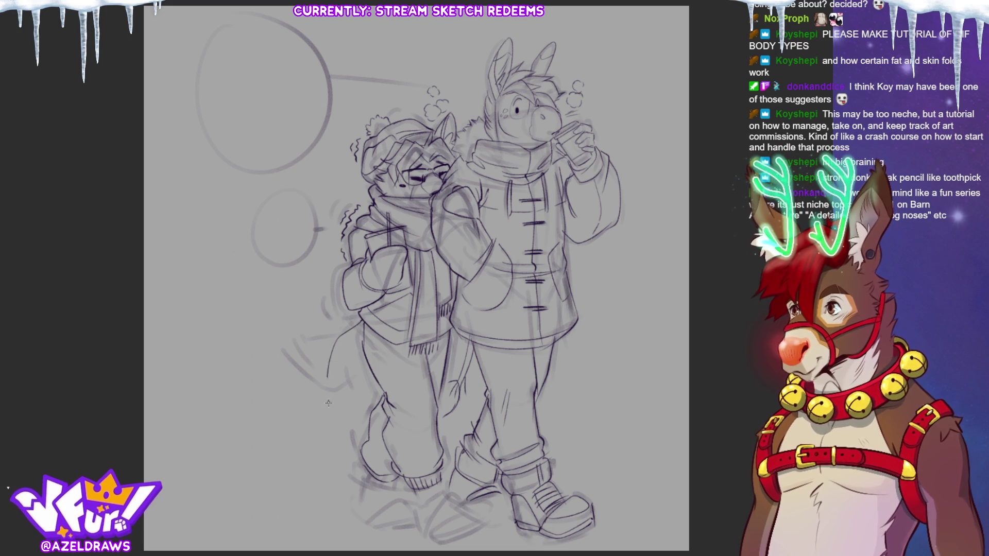
- Draw the tail behind the left leg, erase it, and redraw it fuller with fur tufts
{"action": "left_click_drag", "start_coordinate": [328, 340], "coordinate": [351, 393]}
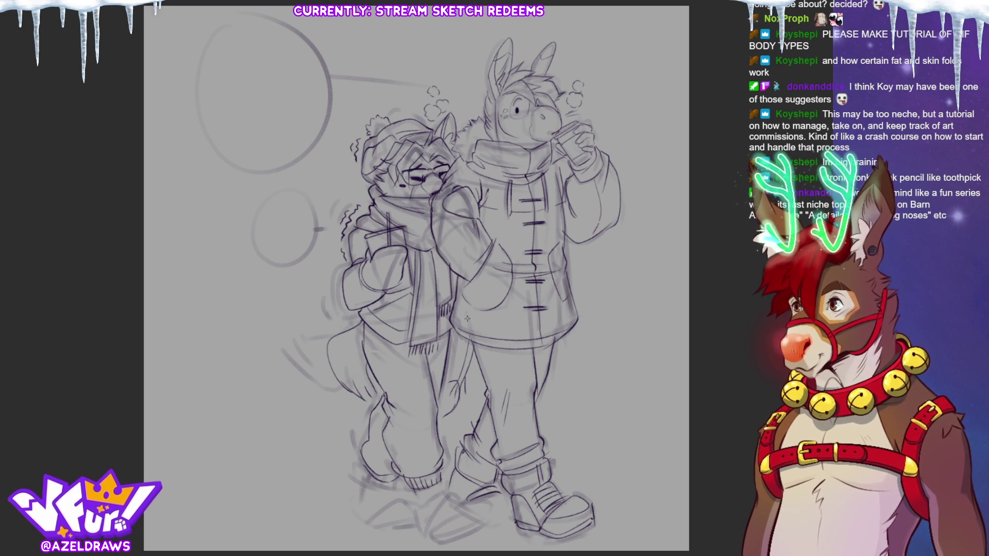
{"action": "mouse_move", "coordinate": [367, 390]}
{"action": "left_mouse_down"}
{"action": "mouse_move", "coordinate": [333, 332]}
{"action": "mouse_move", "coordinate": [320, 375]}
{"action": "mouse_move", "coordinate": [359, 416]}
{"action": "left_mouse_up"}
{"action": "left_click_drag", "start_coordinate": [384, 379], "coordinate": [344, 418]}
{"action": "left_click_drag", "start_coordinate": [382, 372], "coordinate": [374, 400]}
{"action": "left_click_drag", "start_coordinate": [346, 314], "coordinate": [308, 354]}
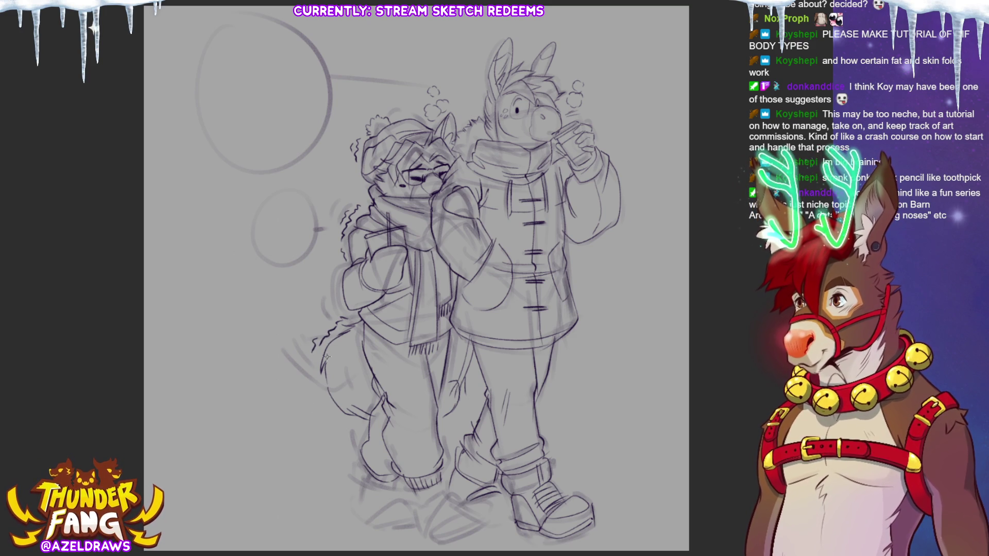
{"action": "left_click_drag", "start_coordinate": [350, 404], "coordinate": [375, 422]}
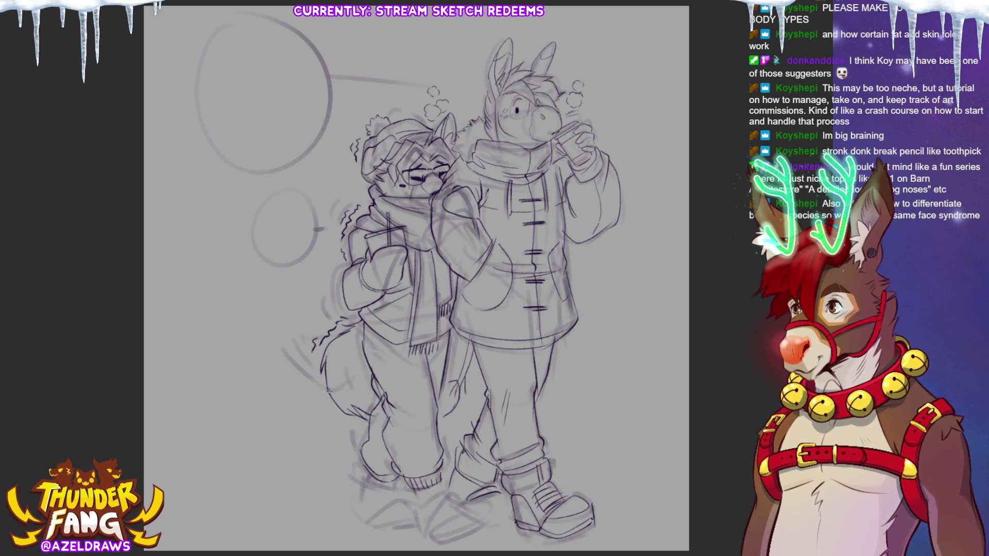
{"action": "left_click_drag", "start_coordinate": [357, 347], "coordinate": [369, 378]}
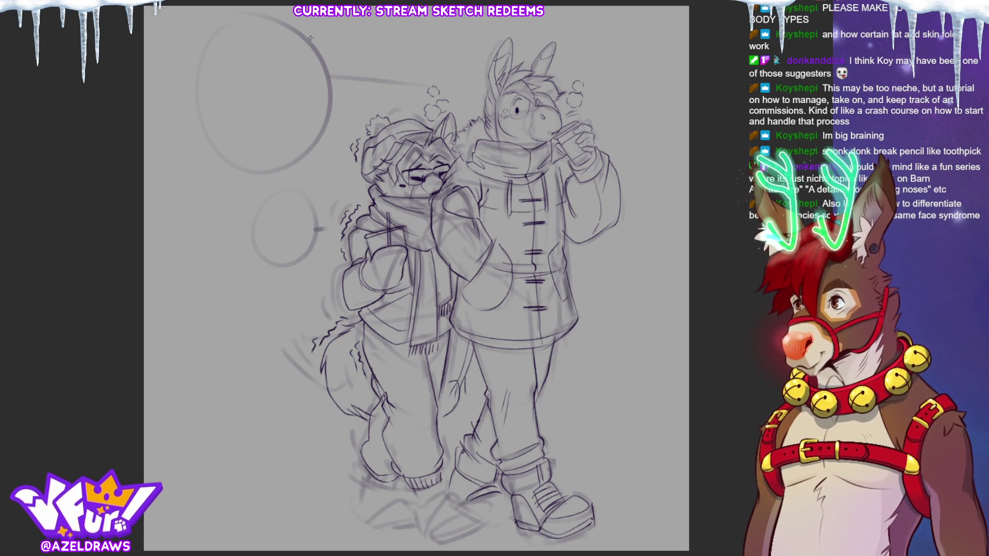
- Ink the left character's boot and sole, then lasso-select the boot
{"action": "left_click_drag", "start_coordinate": [405, 490], "coordinate": [412, 509]}
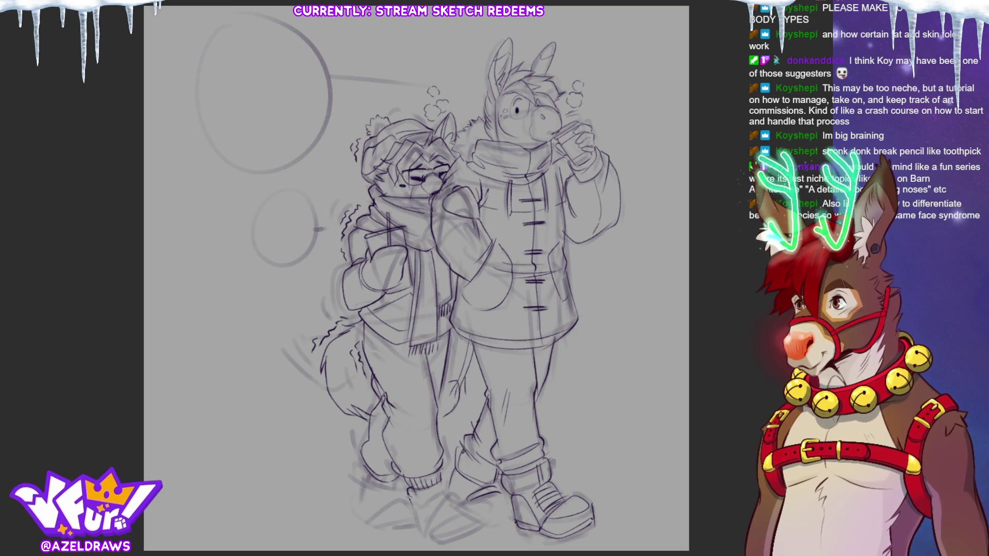
{"action": "left_click_drag", "start_coordinate": [451, 478], "coordinate": [433, 501]}
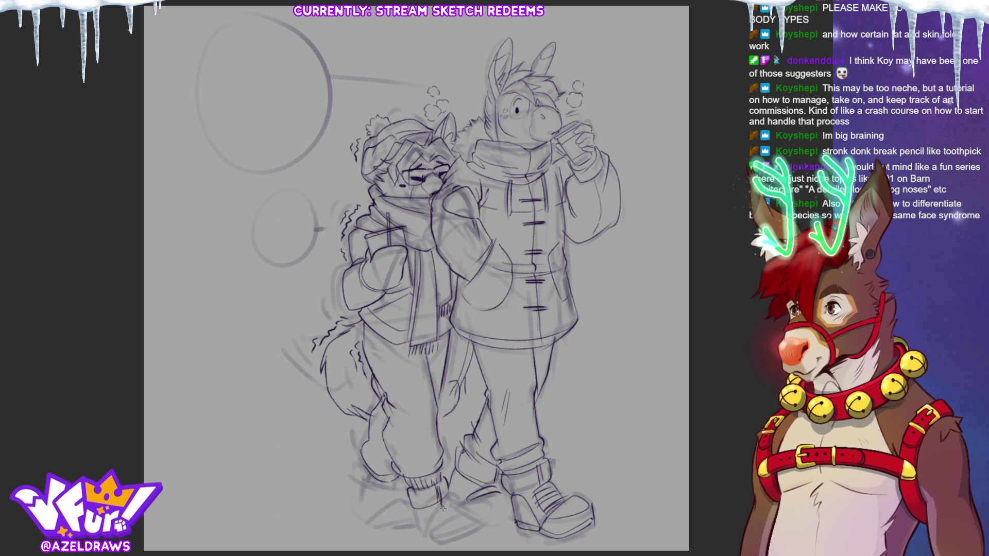
{"action": "mouse_move", "coordinate": [475, 511]}
{"action": "left_mouse_down"}
{"action": "mouse_move", "coordinate": [451, 529]}
{"action": "mouse_move", "coordinate": [436, 523]}
{"action": "mouse_move", "coordinate": [445, 513]}
{"action": "mouse_move", "coordinate": [422, 534]}
{"action": "mouse_move", "coordinate": [476, 539]}
{"action": "left_mouse_up"}
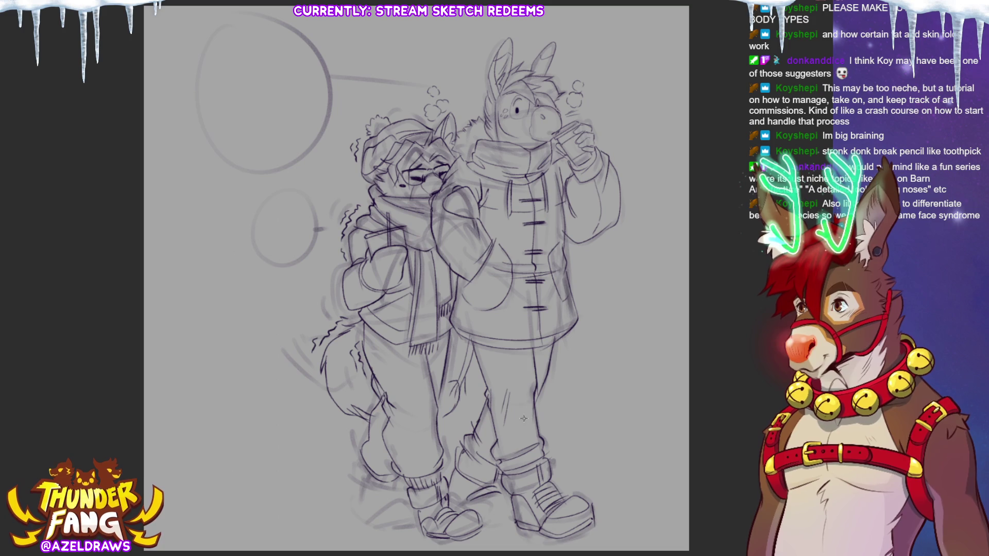
{"action": "left_click_drag", "start_coordinate": [415, 516], "coordinate": [447, 495]}
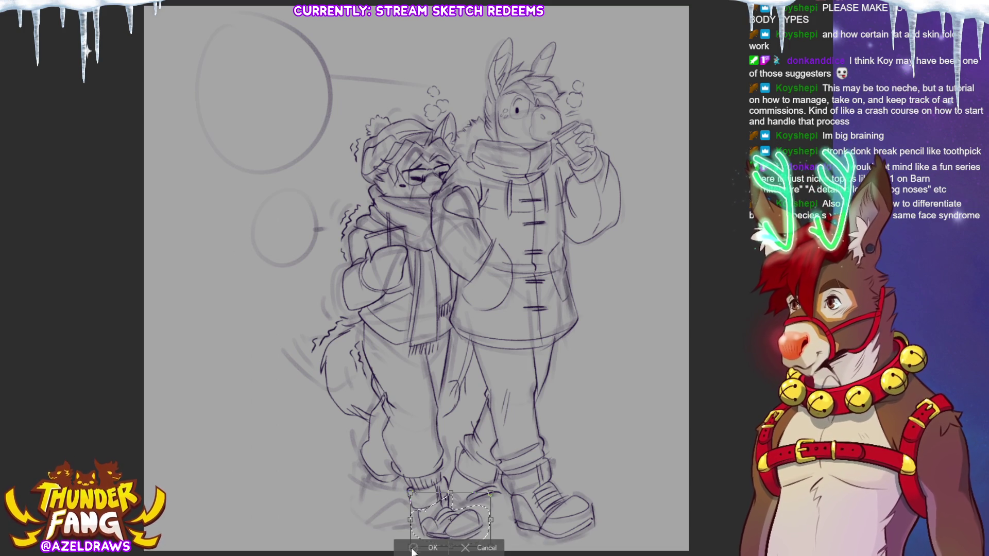
- Enlarge the selected boot slightly, shift it left, confirm, deselect, and fit the drawing in view
{"action": "left_click", "coordinate": [495, 533]}
{"action": "left_click_drag", "start_coordinate": [518, 400], "coordinate": [521, 402]}
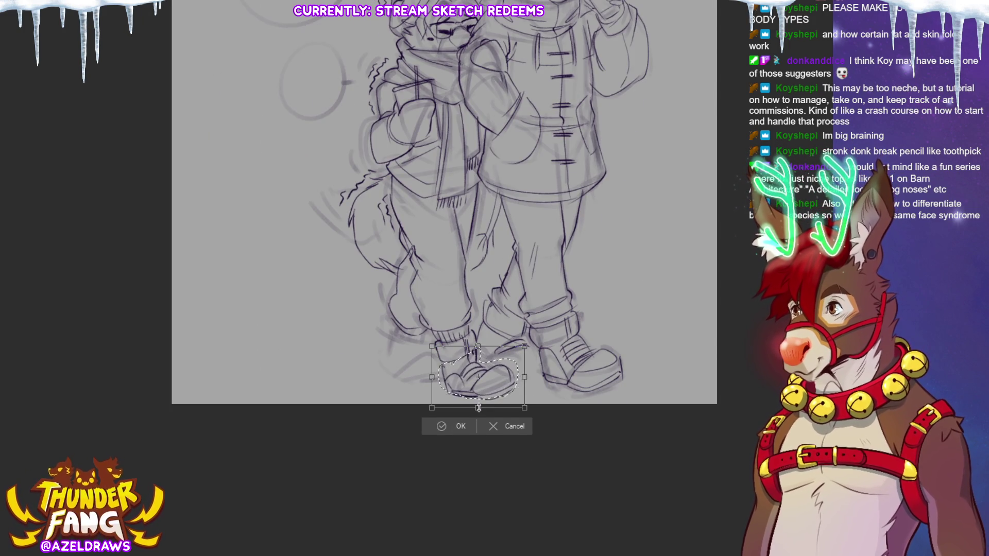
{"action": "left_click_drag", "start_coordinate": [479, 375], "coordinate": [476, 377]}
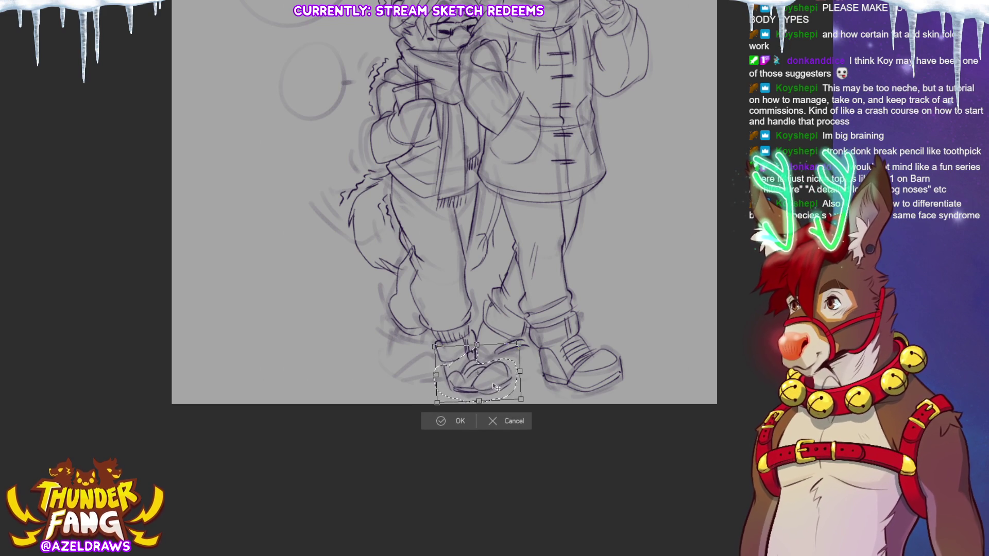
{"action": "left_click", "coordinate": [440, 422]}
{"action": "left_click", "coordinate": [392, 419]}
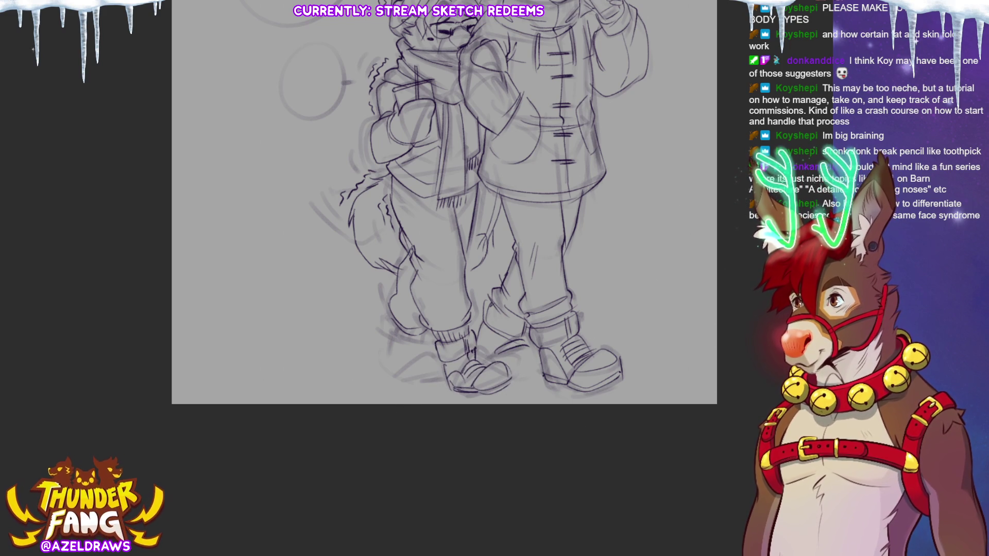
{"action": "key", "text": "ctrl+0"}
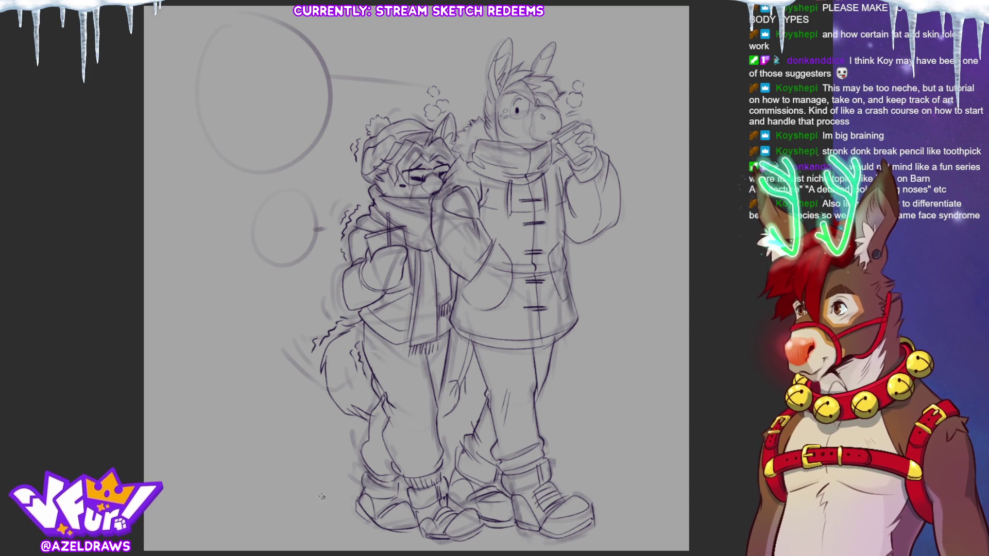
{"action": "left_click_drag", "start_coordinate": [332, 488], "coordinate": [342, 502]}
{"action": "left_click_drag", "start_coordinate": [306, 468], "coordinate": [286, 475]}
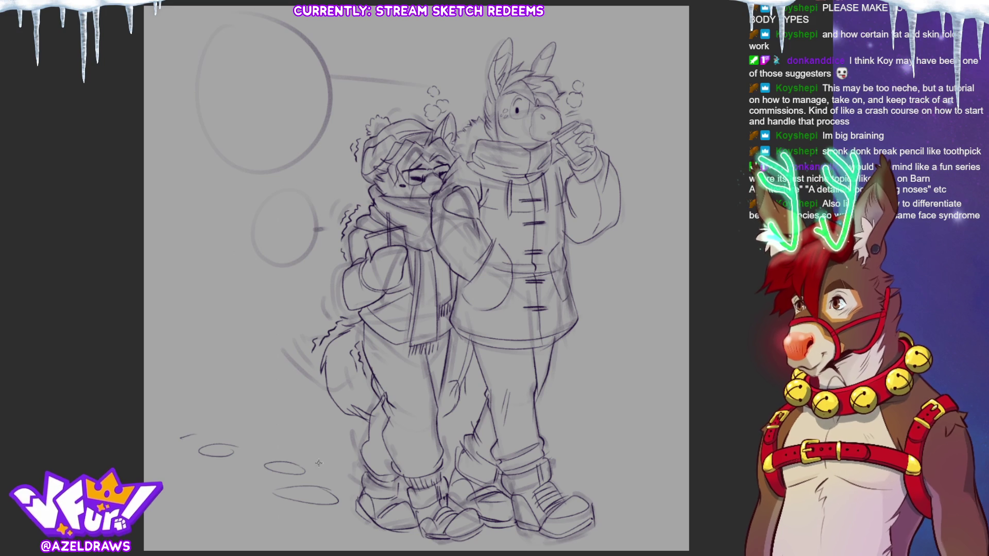
{"action": "left_click_drag", "start_coordinate": [199, 433], "coordinate": [178, 436]}
{"action": "left_click_drag", "start_coordinate": [352, 446], "coordinate": [313, 456]}
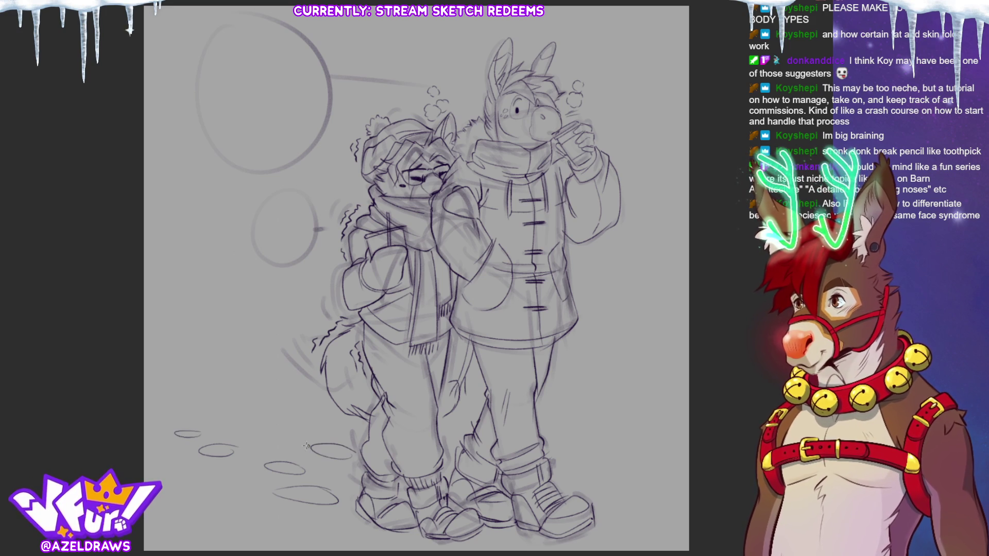
{"action": "mouse_move", "coordinate": [266, 436]}
{"action": "left_mouse_down"}
{"action": "mouse_move", "coordinate": [295, 439]}
{"action": "mouse_move", "coordinate": [204, 413]}
{"action": "left_mouse_up"}
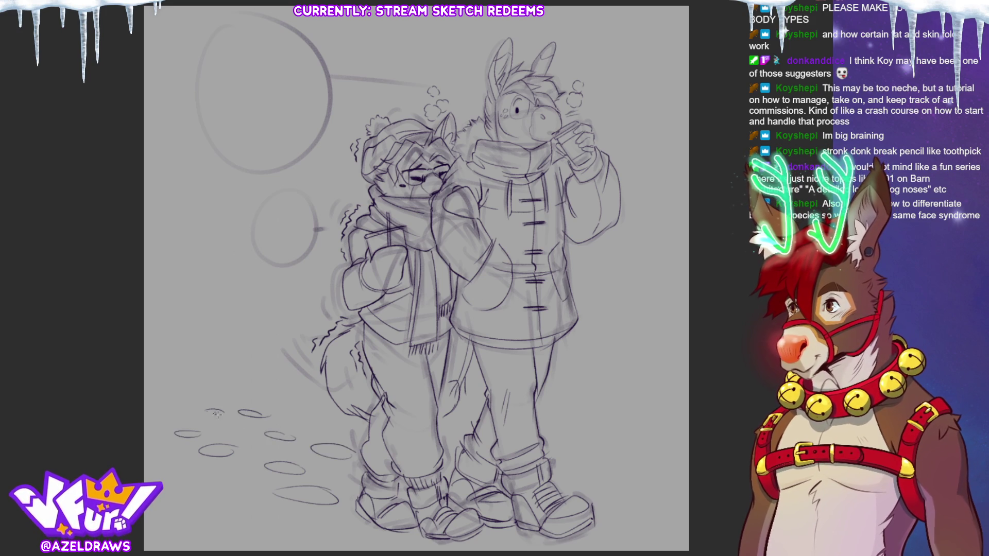
{"action": "left_click_drag", "start_coordinate": [597, 526], "coordinate": [611, 534]}
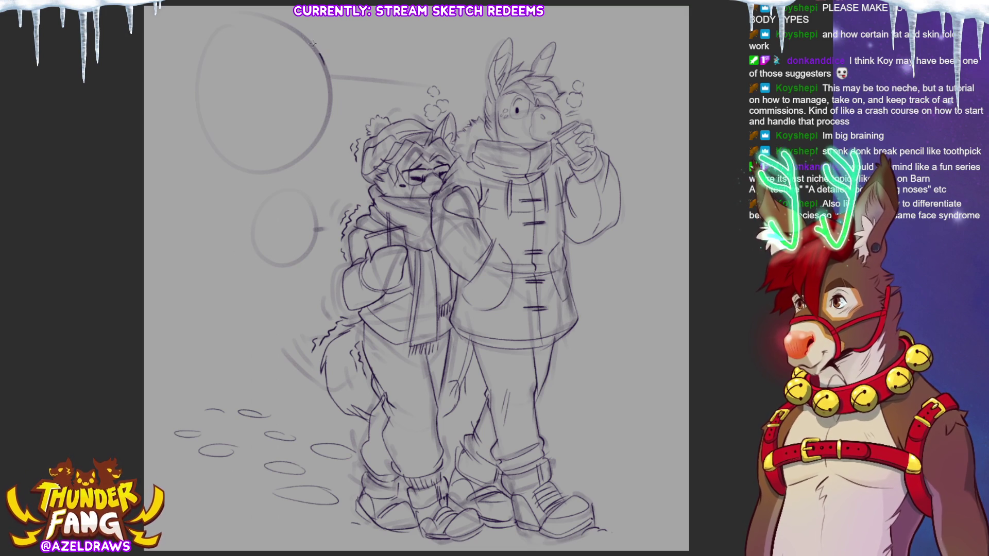
{"action": "left_click_drag", "start_coordinate": [318, 52], "coordinate": [331, 92]}
{"action": "key", "text": "ctrl+z"}
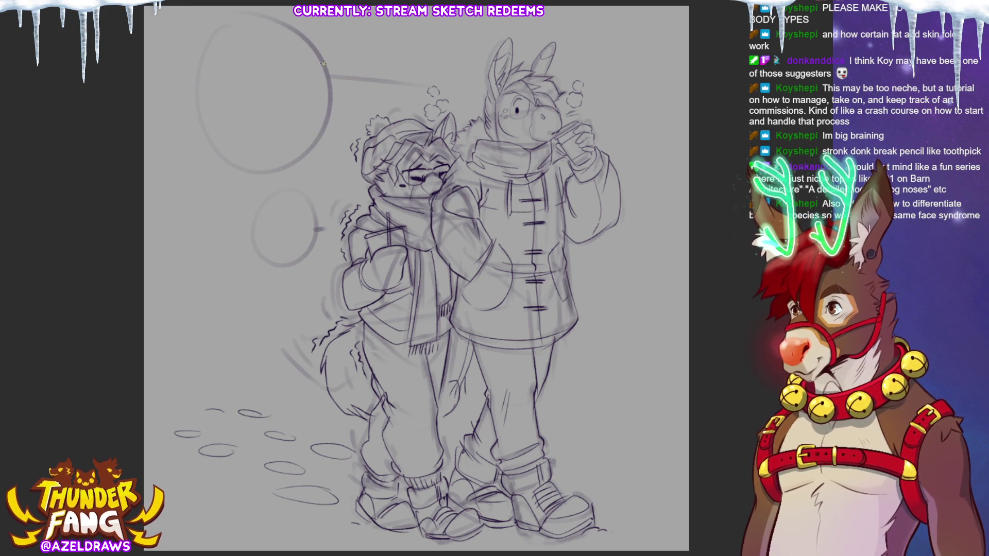
- Ink the large speech bubble with its tail toward the donkey, redoing after an undo
{"action": "mouse_move", "coordinate": [301, 29]}
{"action": "left_mouse_down"}
{"action": "mouse_move", "coordinate": [332, 85]}
{"action": "mouse_move", "coordinate": [475, 77]}
{"action": "left_mouse_up"}
{"action": "left_click_drag", "start_coordinate": [329, 73], "coordinate": [405, 65]}
{"action": "key", "text": "ctrl+z"}
{"action": "key", "text": "ctrl+z"}
{"action": "key", "text": "ctrl+z"}
{"action": "mouse_move", "coordinate": [321, 39]}
{"action": "left_mouse_down"}
{"action": "mouse_move", "coordinate": [329, 81]}
{"action": "mouse_move", "coordinate": [409, 65]}
{"action": "mouse_move", "coordinate": [462, 71]}
{"action": "left_mouse_up"}
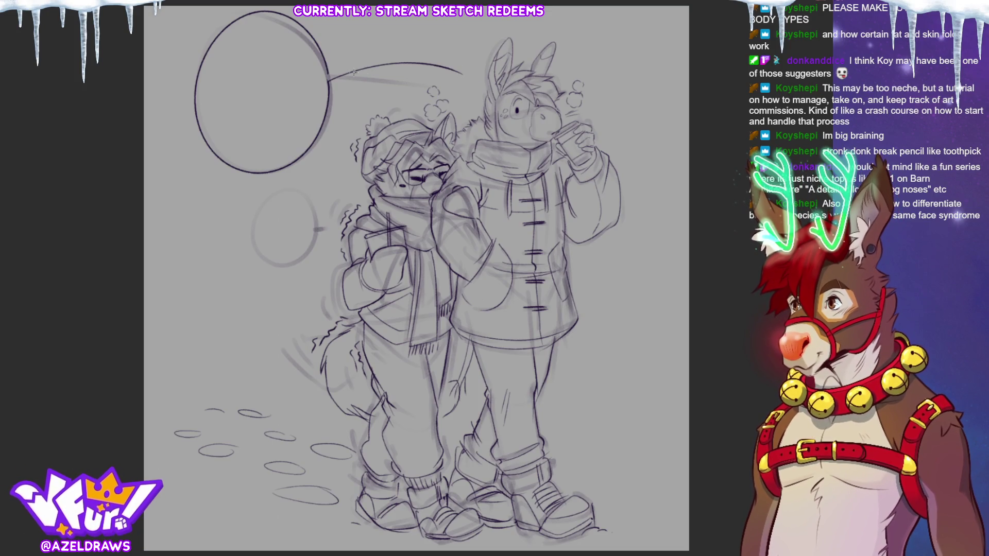
{"action": "left_click_drag", "start_coordinate": [329, 78], "coordinate": [410, 61]}
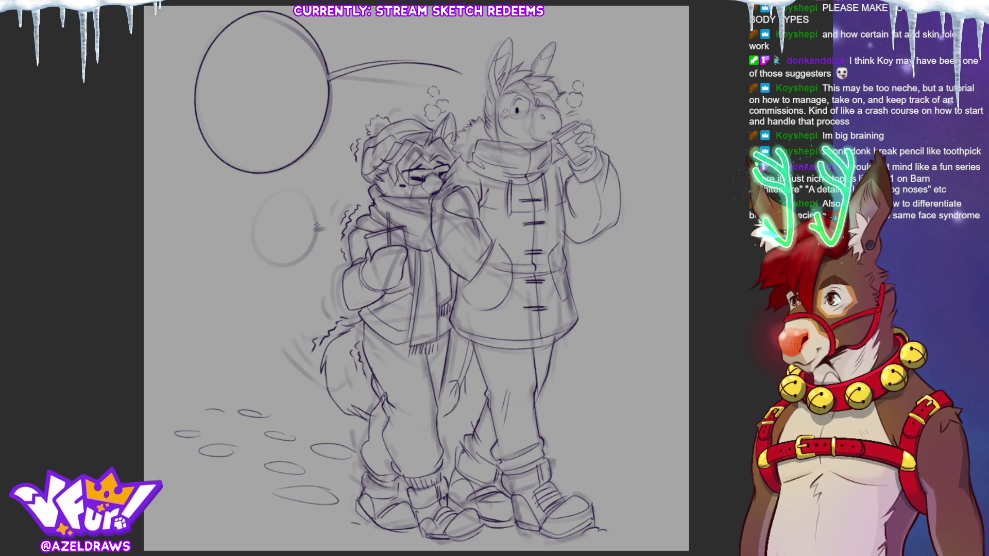
- Ink the small bubble after two undone attempts and add shiver marks beside it
{"action": "mouse_move", "coordinate": [314, 207]}
{"action": "left_mouse_down"}
{"action": "mouse_move", "coordinate": [262, 204]}
{"action": "mouse_move", "coordinate": [303, 264]}
{"action": "left_mouse_up"}
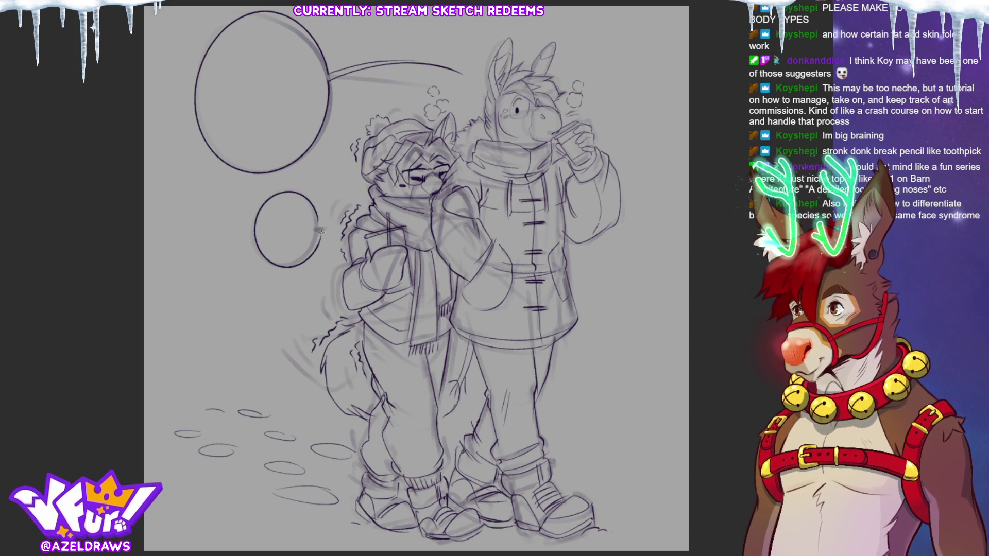
{"action": "key", "text": "ctrl+z"}
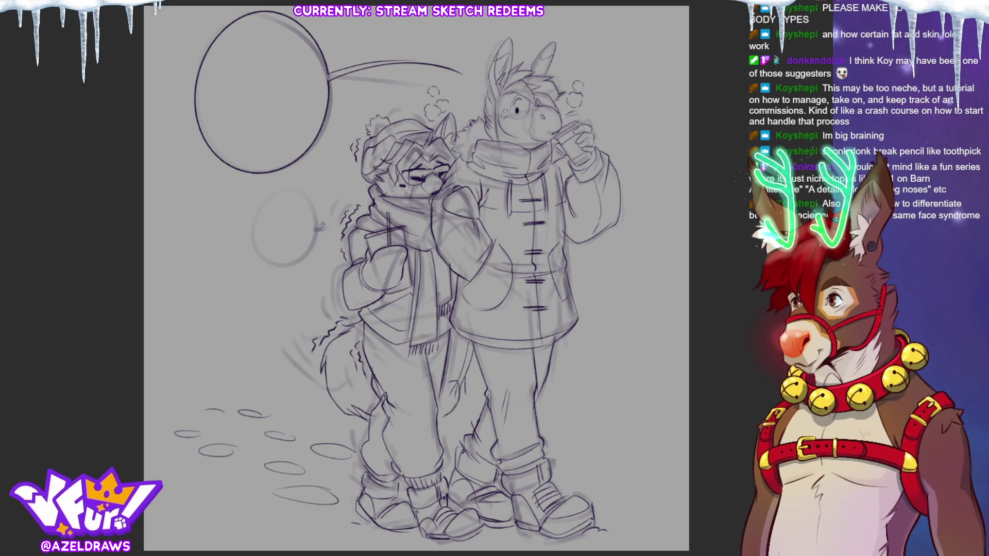
{"action": "left_click_drag", "start_coordinate": [319, 221], "coordinate": [251, 259]}
{"action": "key", "text": "ctrl+z"}
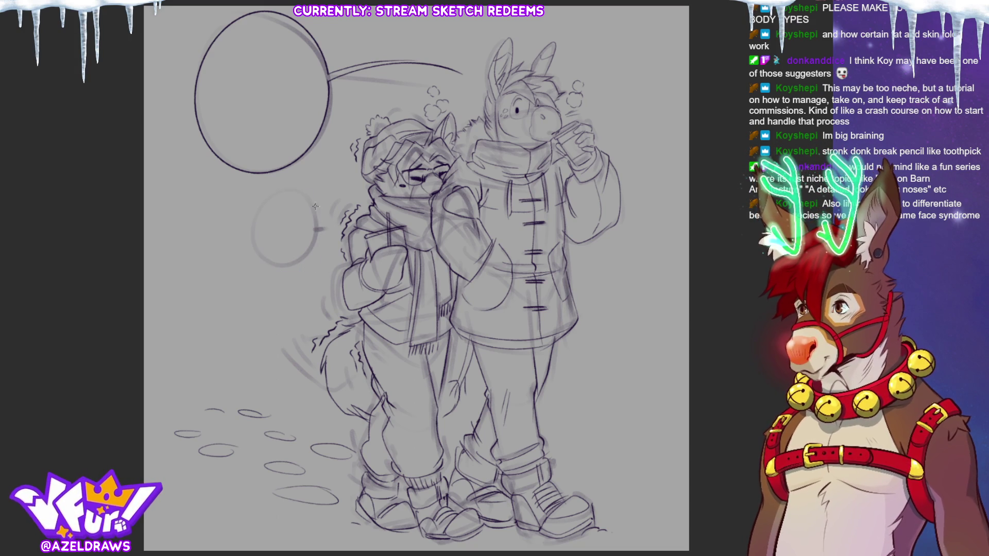
{"action": "left_click_drag", "start_coordinate": [290, 190], "coordinate": [305, 265]}
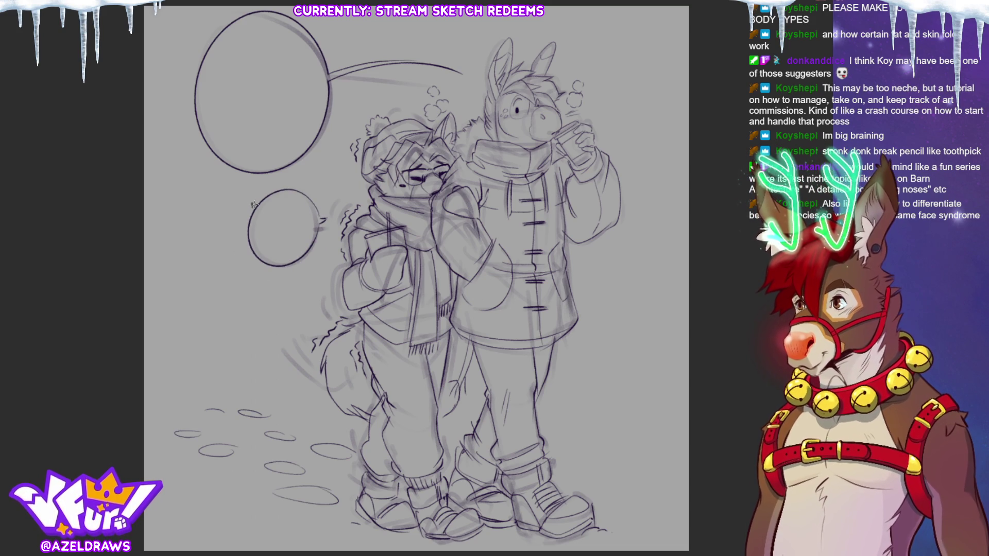
{"action": "left_click_drag", "start_coordinate": [241, 229], "coordinate": [244, 236]}
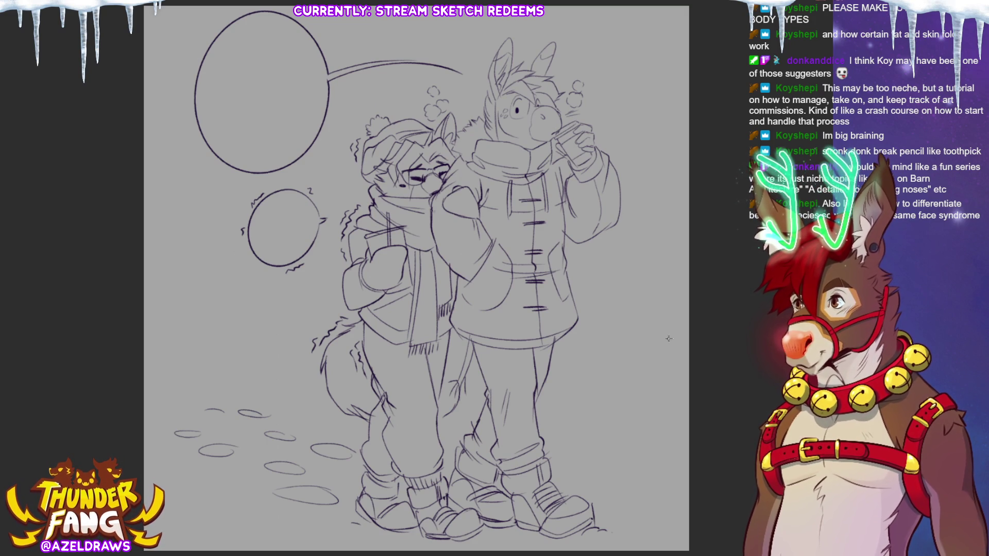
{"action": "mouse_move", "coordinate": [464, 379]}
{"action": "left_mouse_down"}
{"action": "mouse_move", "coordinate": [462, 408]}
{"action": "mouse_move", "coordinate": [439, 433]}
{"action": "left_mouse_up"}
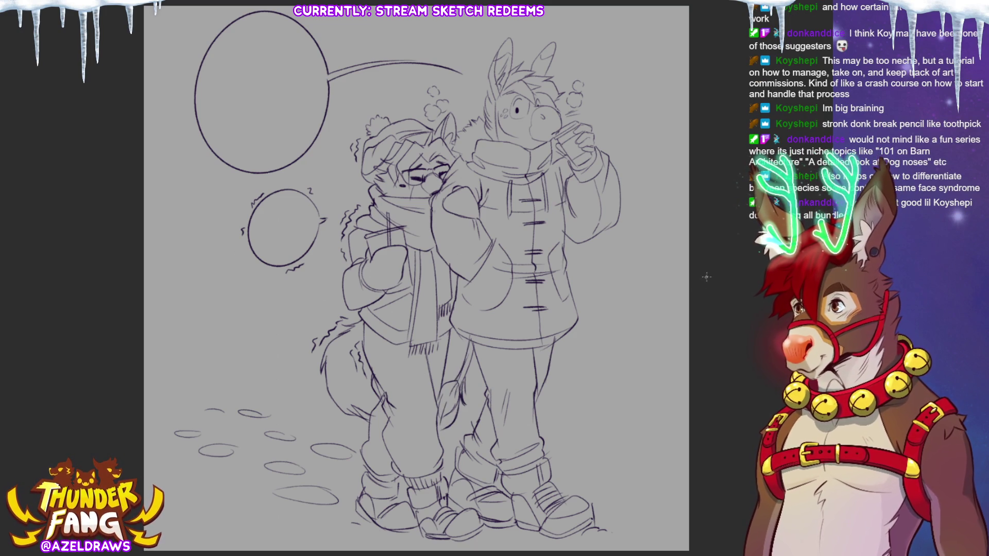
- Ink the tail between the characters' legs with tuft strokes
{"action": "mouse_move", "coordinate": [456, 357]}
{"action": "left_mouse_down"}
{"action": "mouse_move", "coordinate": [446, 384]}
{"action": "mouse_move", "coordinate": [478, 374]}
{"action": "left_mouse_up"}
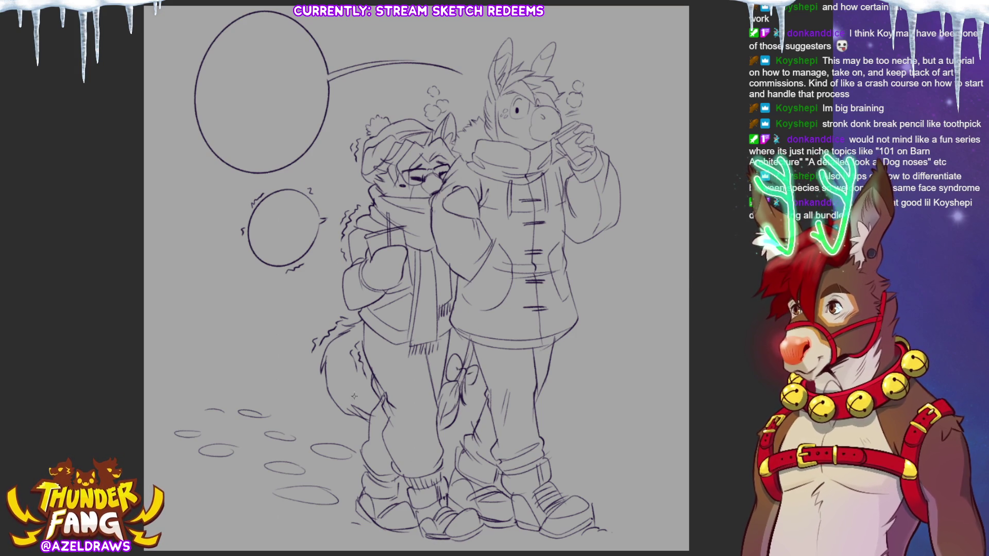
{"action": "left_click_drag", "start_coordinate": [337, 379], "coordinate": [358, 384]}
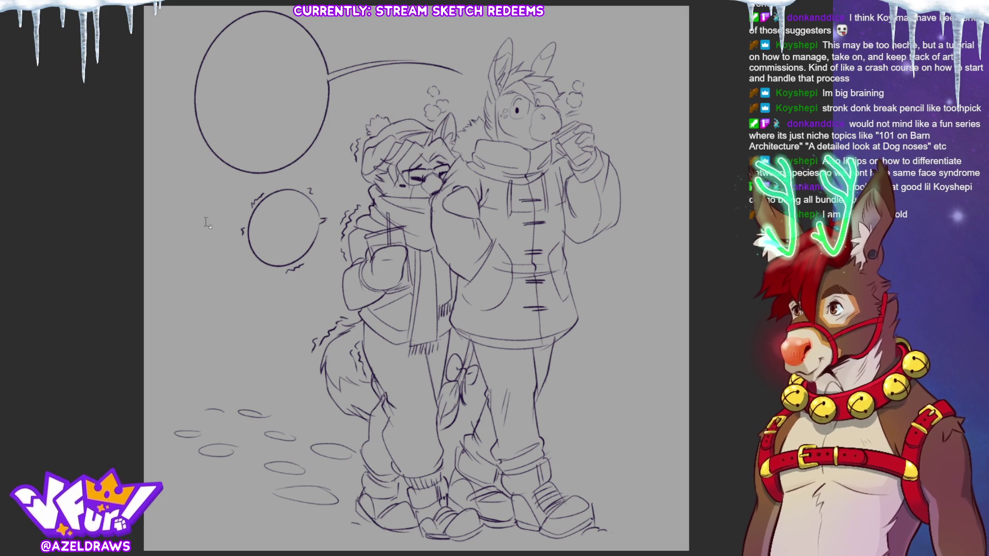
- Place the large bubble's text, adjust its size, rewrap and centre it, and commit
{"action": "left_click_drag", "start_coordinate": [216, 37], "coordinate": [312, 158]}
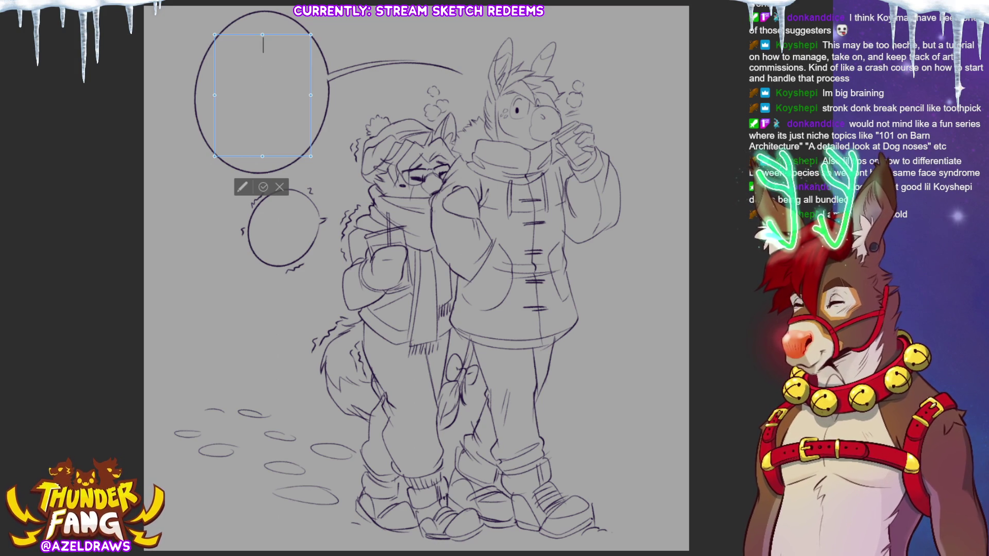
{"action": "type", "text": "YOUWOULDN'T BE SO "}
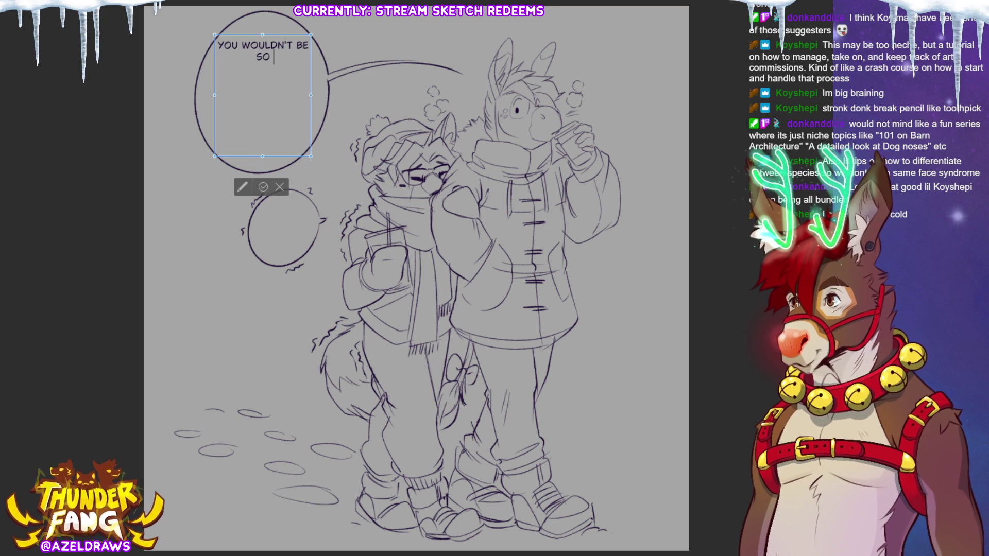
{"action": "type", "text": "COLD"}
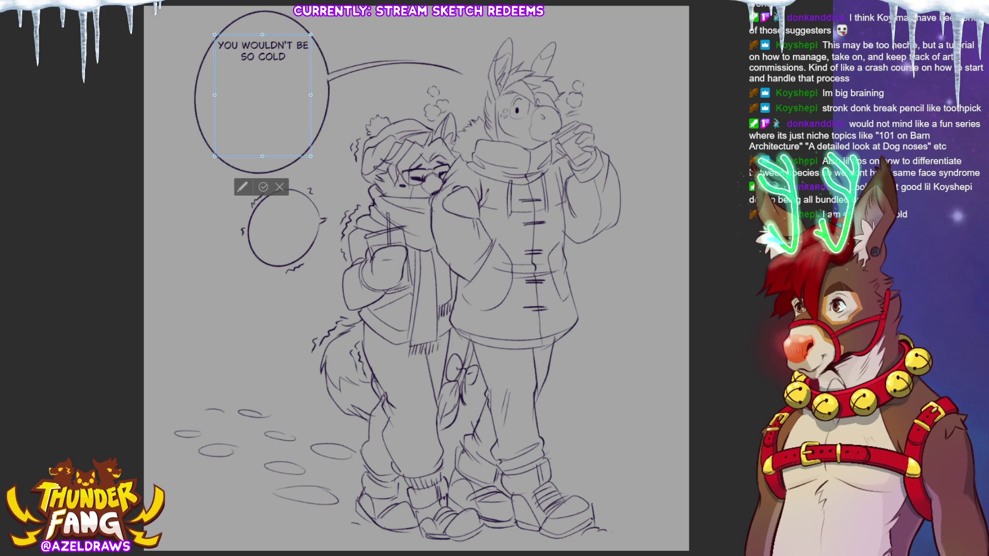
{"action": "type", "text": " IF YOU DIDN'T DRINK"}
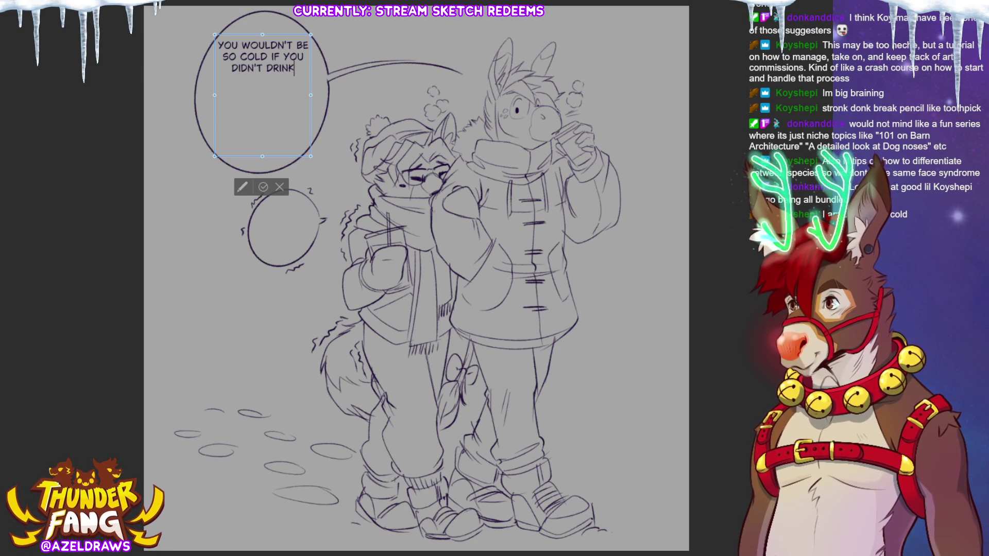
{"action": "type", "text": " ICED"}
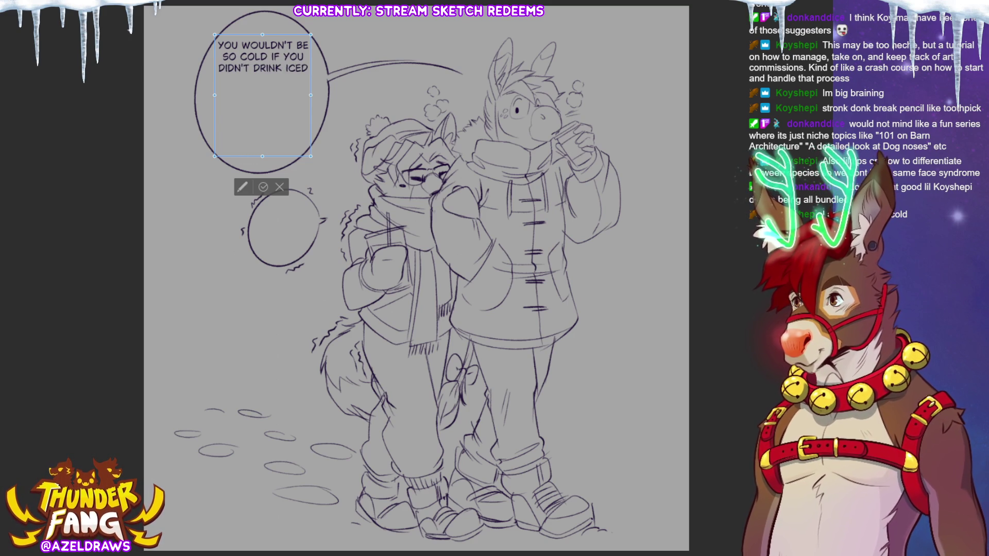
{"action": "type", "text": " IN THE WINTER..."}
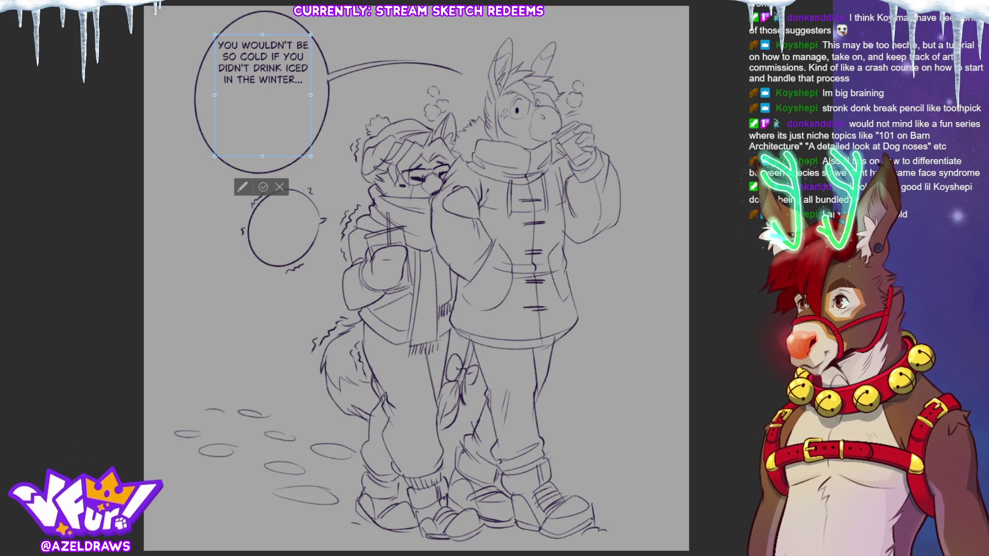
{"action": "key", "text": "ctrl+a"}
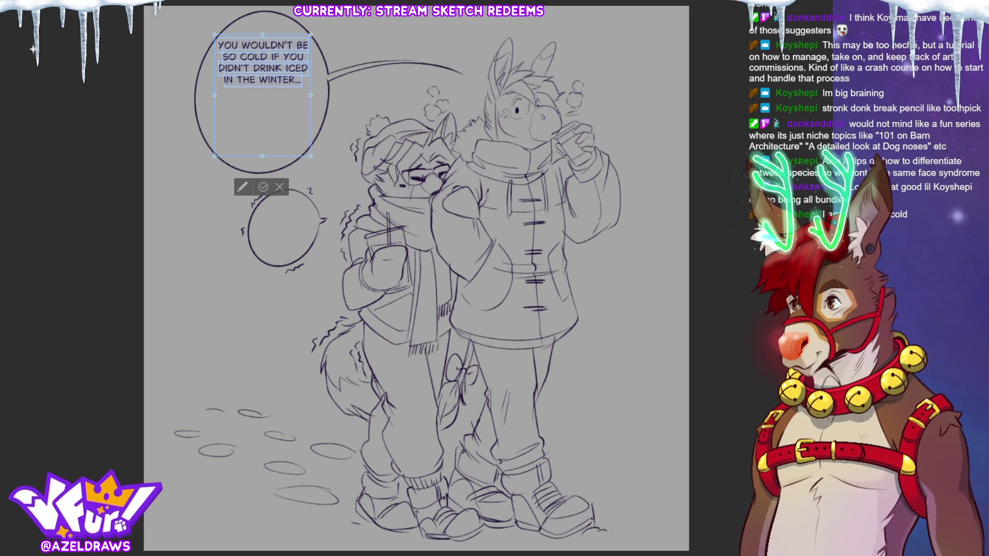
{"action": "key", "text": "ctrl+shift+period"}
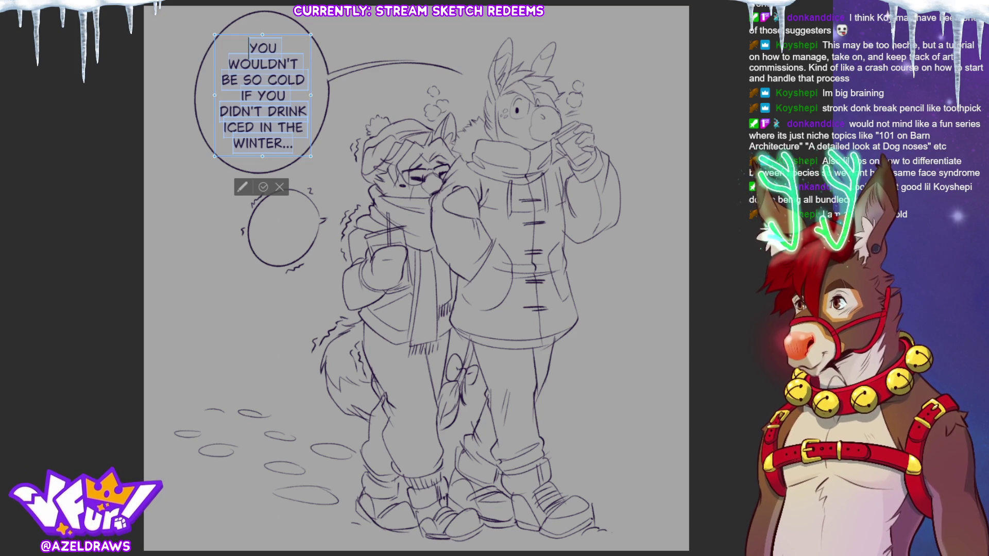
{"action": "key", "text": "ctrl+shift+comma"}
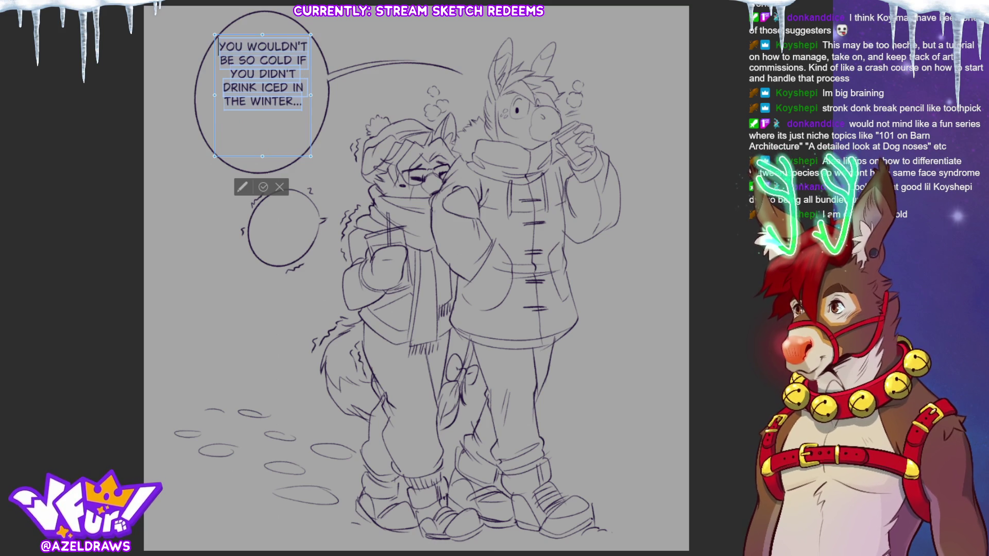
{"action": "mouse_move", "coordinate": [311, 95]}
{"action": "left_mouse_down"}
{"action": "mouse_move", "coordinate": [300, 95]}
{"action": "mouse_move", "coordinate": [307, 83]}
{"action": "left_mouse_up"}
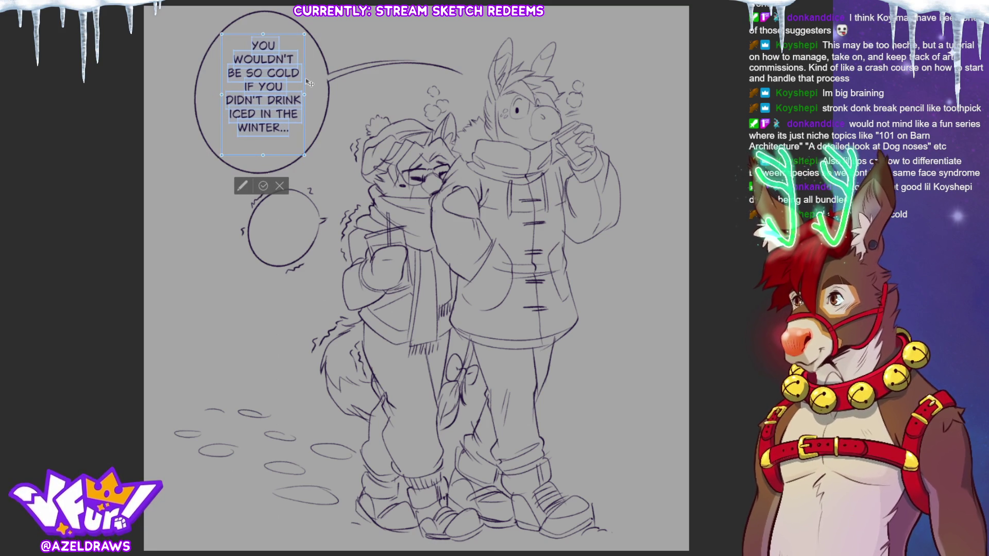
{"action": "left_click_drag", "start_coordinate": [307, 83], "coordinate": [307, 89]}
{"action": "left_click", "coordinate": [260, 192]}
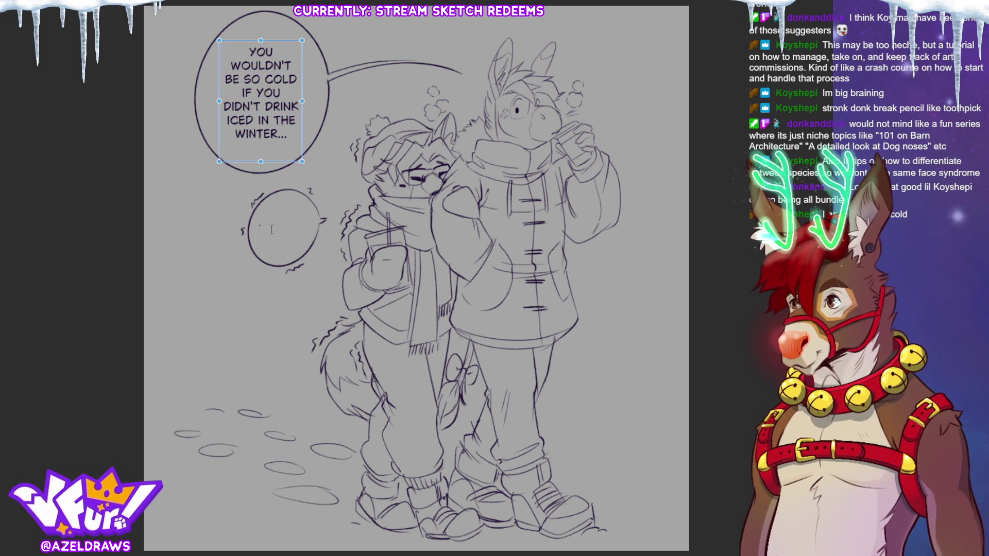
- Create the MMPH! >:C text, move it into the small bubble on two lines, and commit
{"action": "left_click_drag", "start_coordinate": [256, 223], "coordinate": [449, 283]}
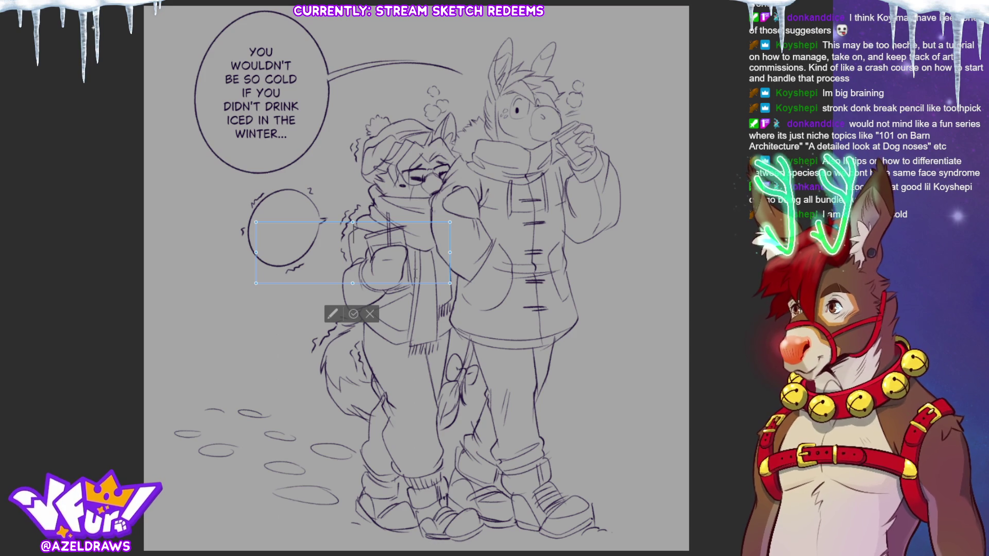
{"action": "type", "text": "MMPH!"}
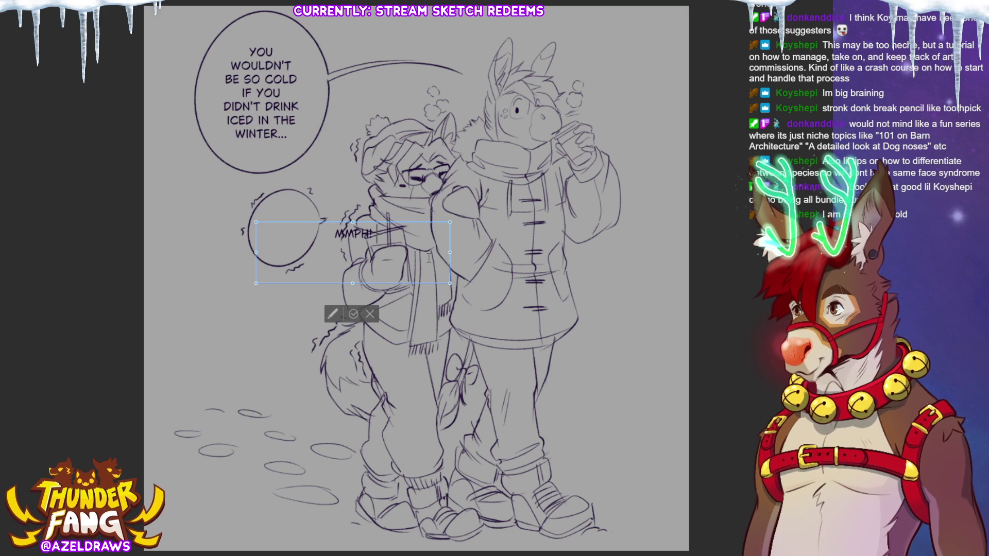
{"action": "type", "text": ">"}
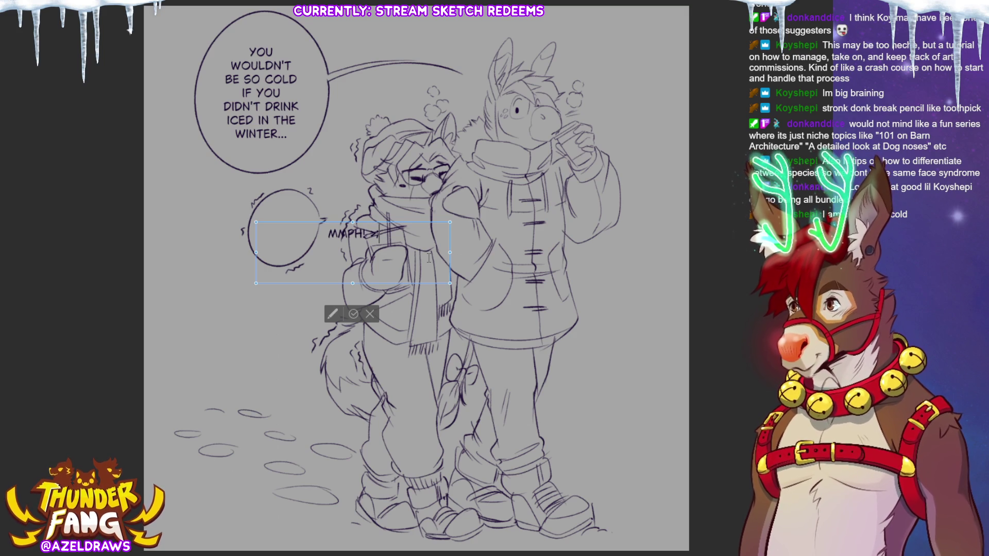
{"action": "type", "text": "<"}
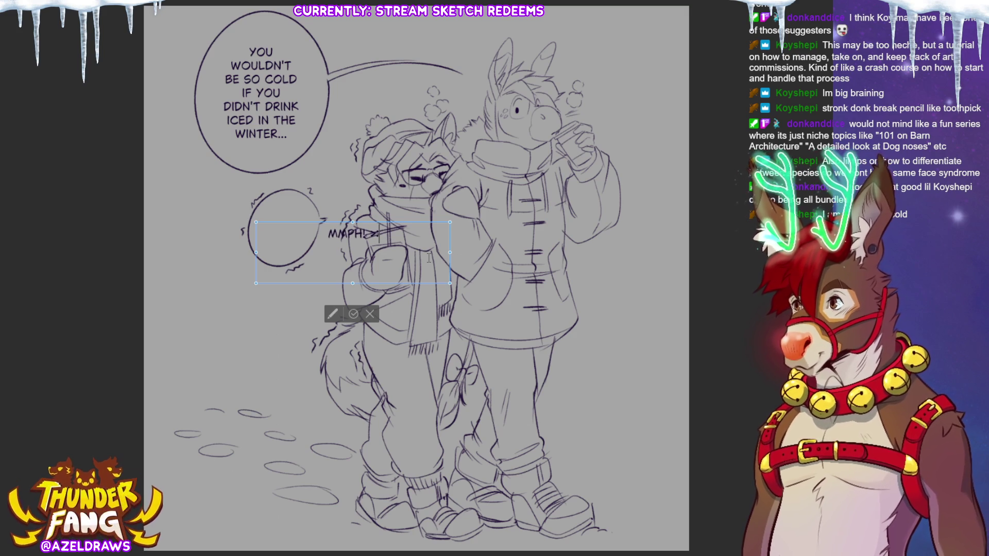
{"action": "type", "text": ":c"}
{"action": "left_click_drag", "start_coordinate": [356, 234], "coordinate": [295, 227]}
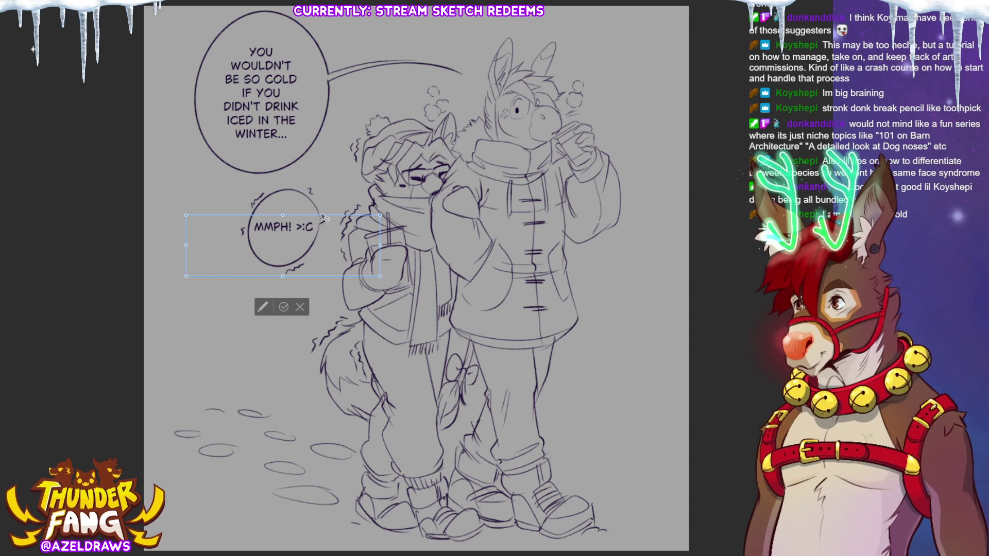
{"action": "key", "text": "Return"}
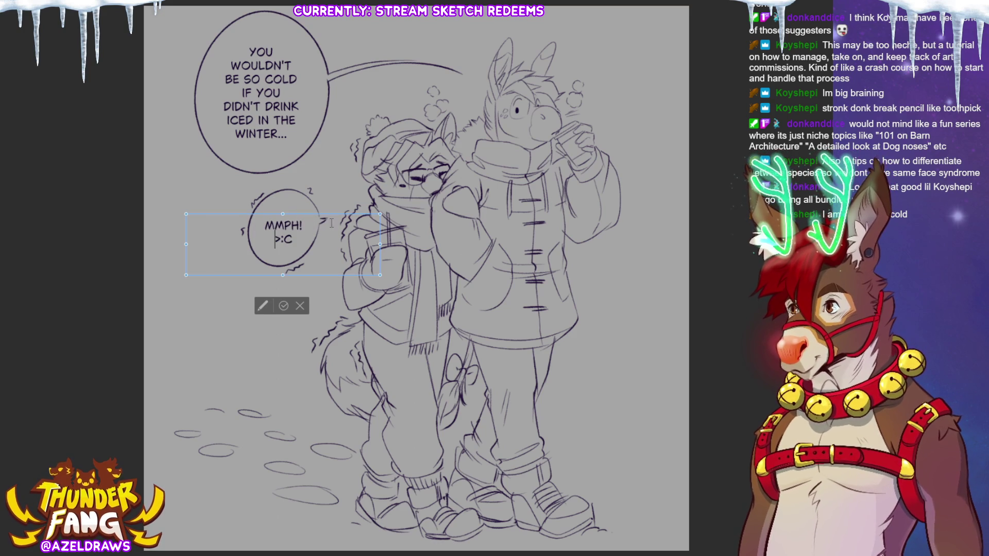
{"action": "left_click_drag", "start_coordinate": [331, 220], "coordinate": [329, 218]}
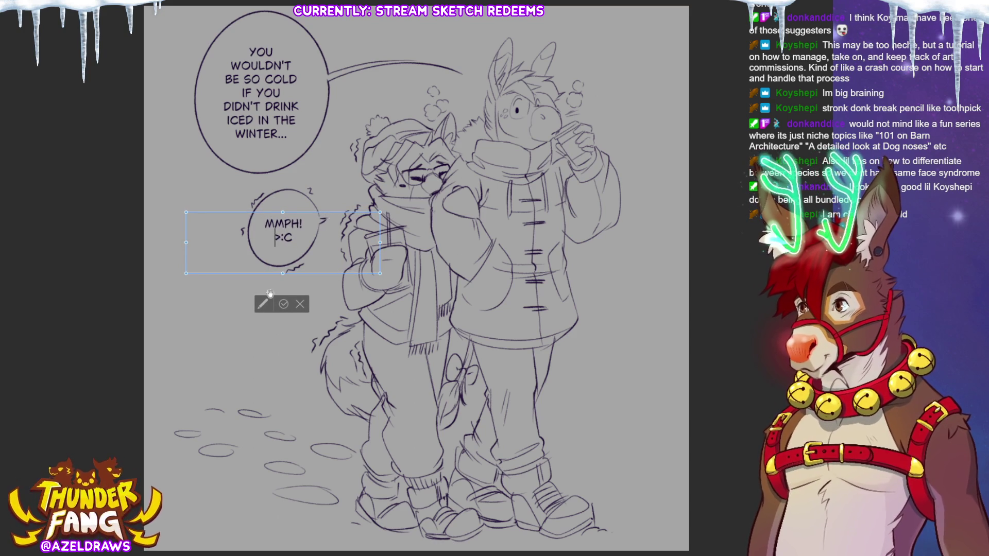
{"action": "left_click", "coordinate": [282, 304]}
- Narrow the lettering box to fit the small bubble and confirm its placement
{"action": "left_click_drag", "start_coordinate": [380, 242], "coordinate": [344, 243]}
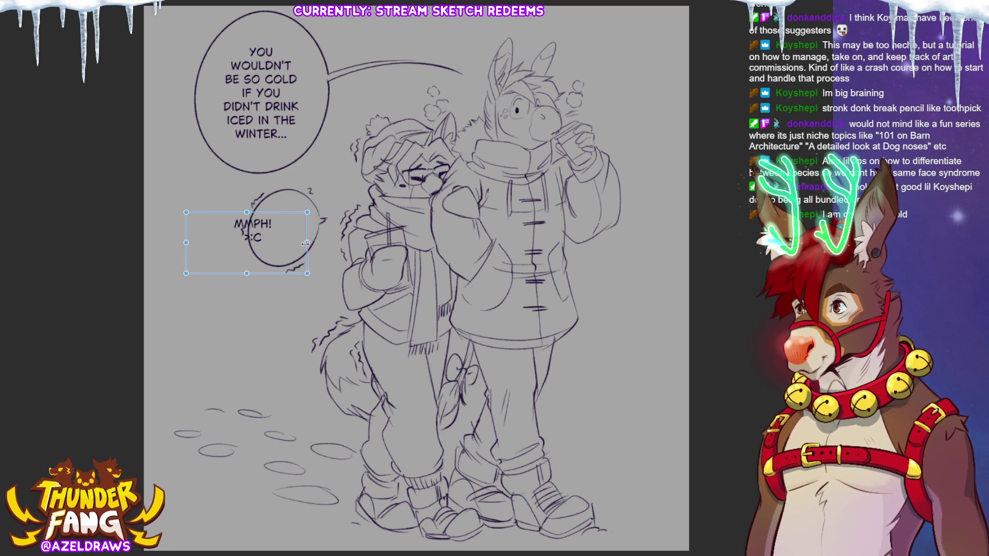
{"action": "mouse_move", "coordinate": [344, 242]}
{"action": "left_mouse_down"}
{"action": "mouse_move", "coordinate": [273, 242]}
{"action": "mouse_move", "coordinate": [291, 242]}
{"action": "mouse_move", "coordinate": [281, 274]}
{"action": "left_mouse_up"}
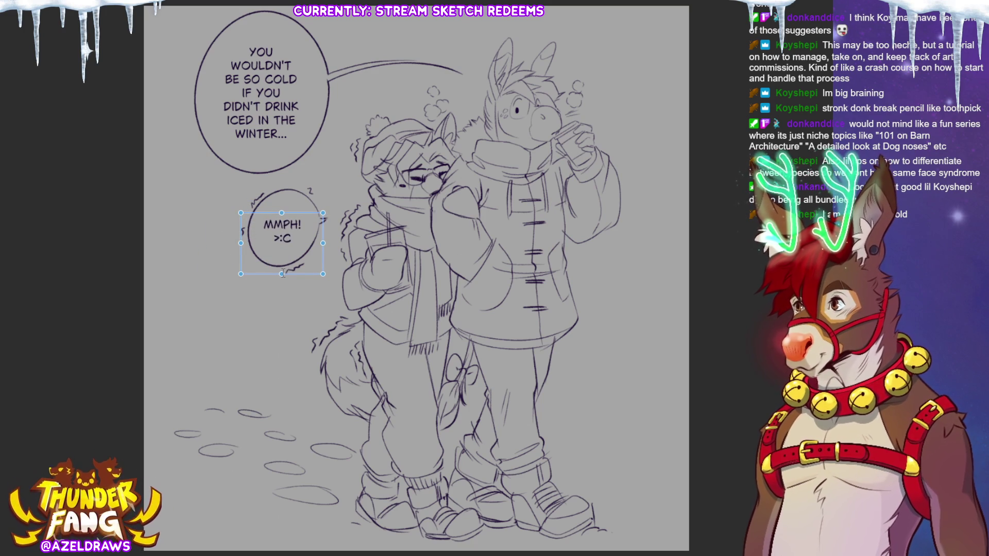
{"action": "key", "text": "Return"}
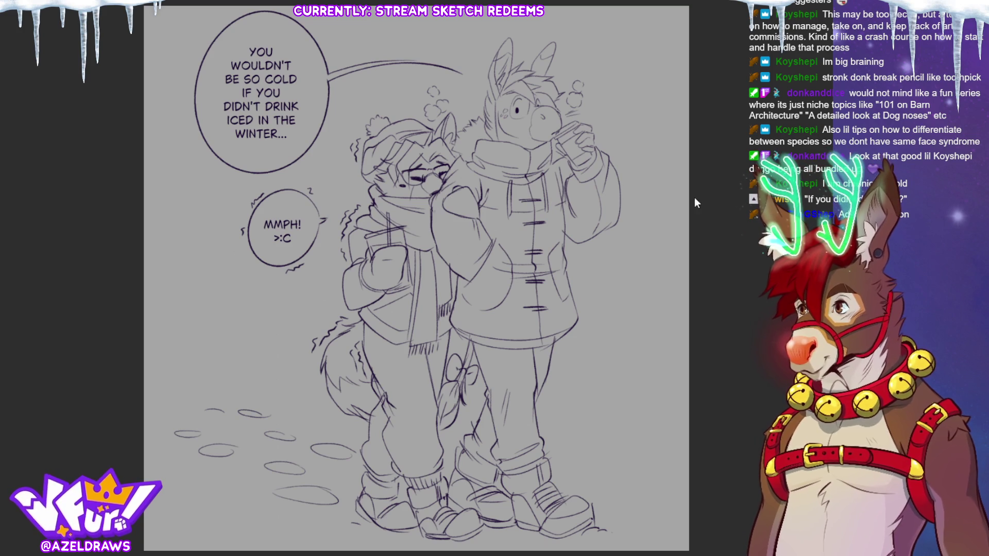
- Switch the paper layer colour from grey to light blue
{"action": "key", "text": "ctrl+z"}
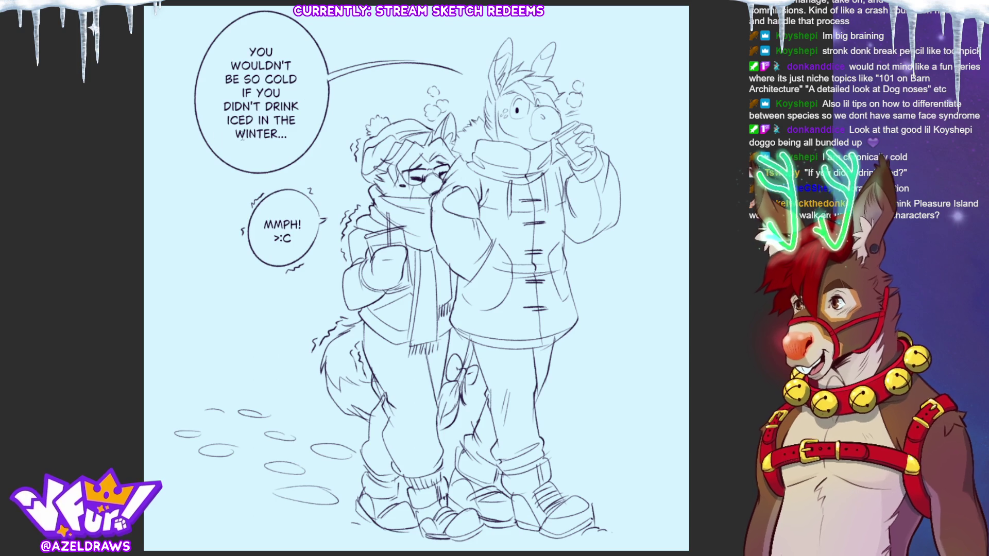
- Extend the top bubble's text to read ICED COFFEE and nudge it up to stay centred
{"action": "left_click", "coordinate": [257, 120]}
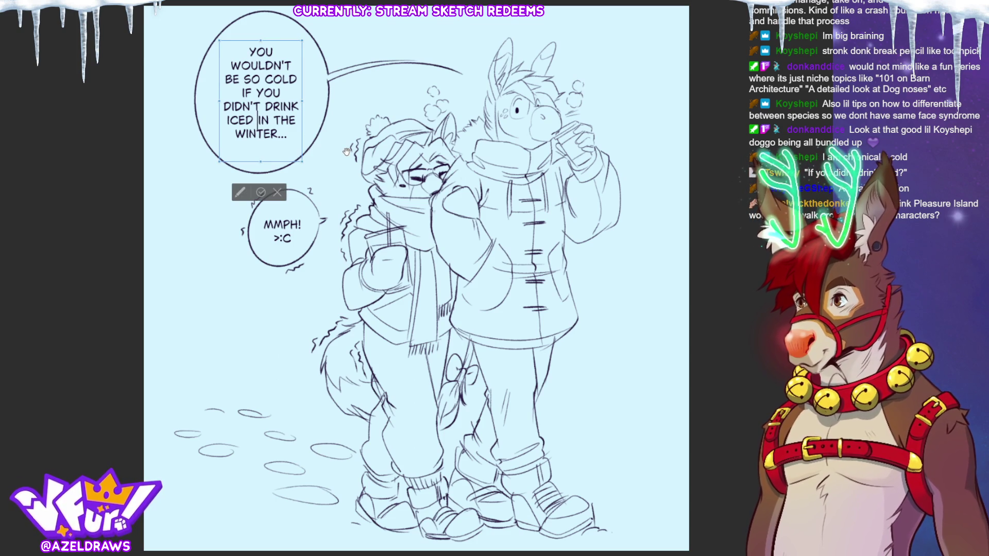
{"action": "type", "text": "COFFEE"}
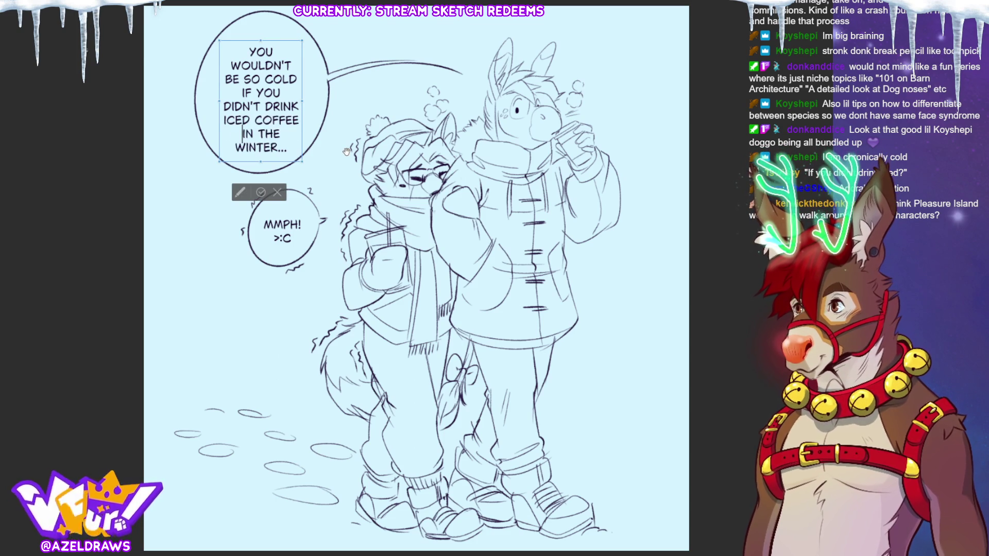
{"action": "left_click", "coordinate": [261, 193]}
{"action": "left_click_drag", "start_coordinate": [307, 59], "coordinate": [307, 53]}
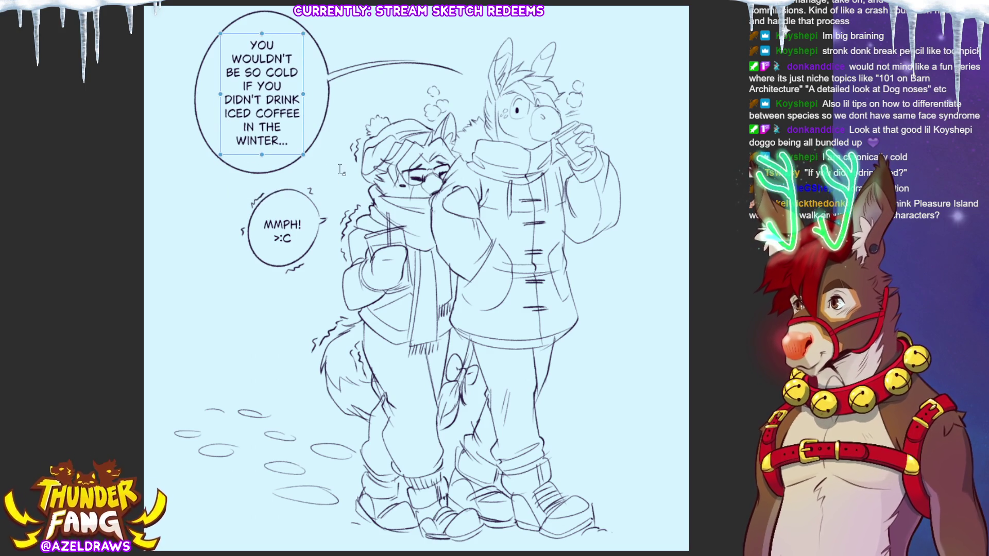
{"action": "key", "text": "Return"}
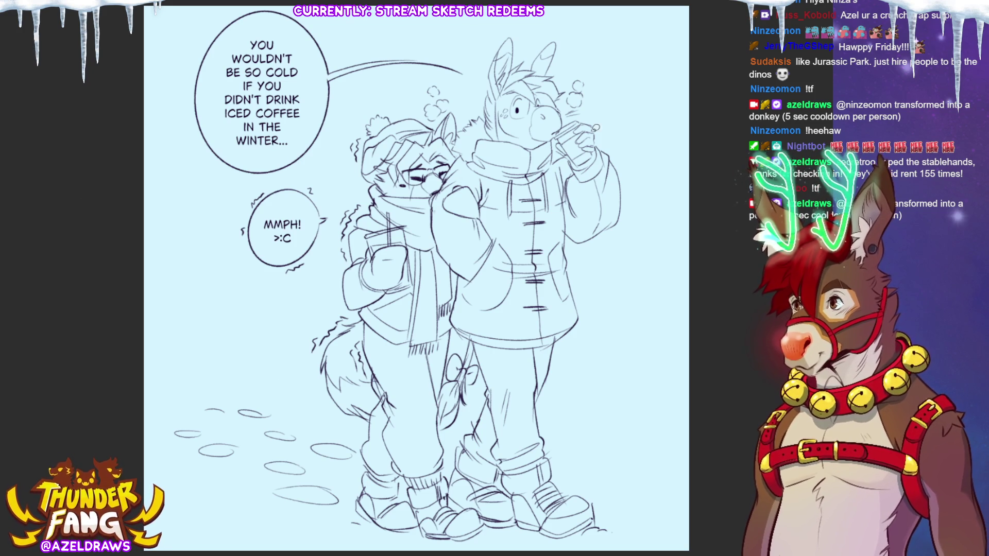
- Lasso-fill around both characters, undoing the stray arcs and the accidental blue fill
{"action": "left_click_drag", "start_coordinate": [611, 56], "coordinate": [390, 59]}
{"action": "key", "text": "ctrl+z"}
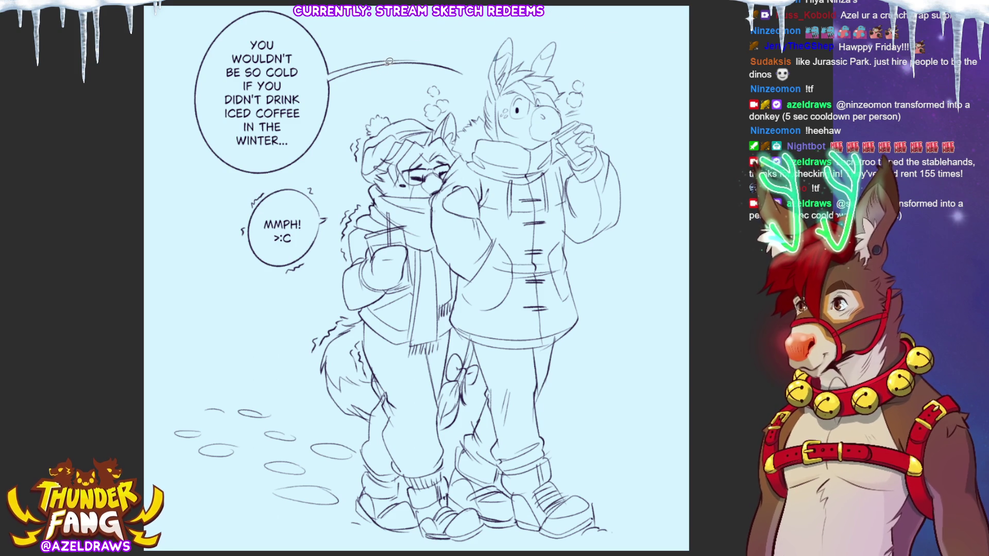
{"action": "key", "text": "ctrl+minus"}
{"action": "mouse_move", "coordinate": [580, 93]}
{"action": "left_mouse_down"}
{"action": "mouse_move", "coordinate": [339, 286]}
{"action": "mouse_move", "coordinate": [588, 493]}
{"action": "mouse_move", "coordinate": [593, 96]}
{"action": "left_mouse_up"}
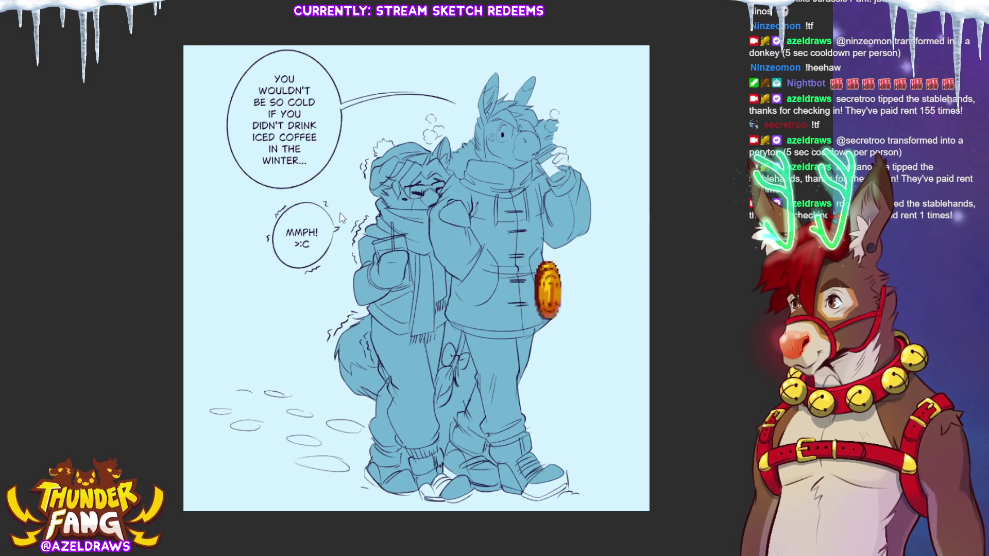
{"action": "mouse_move", "coordinate": [241, 194]}
{"action": "left_mouse_down"}
{"action": "mouse_move", "coordinate": [278, 193]}
{"action": "mouse_move", "coordinate": [346, 152]}
{"action": "left_mouse_up"}
{"action": "key", "text": "ctrl+z"}
{"action": "key", "text": "ctrl+z"}
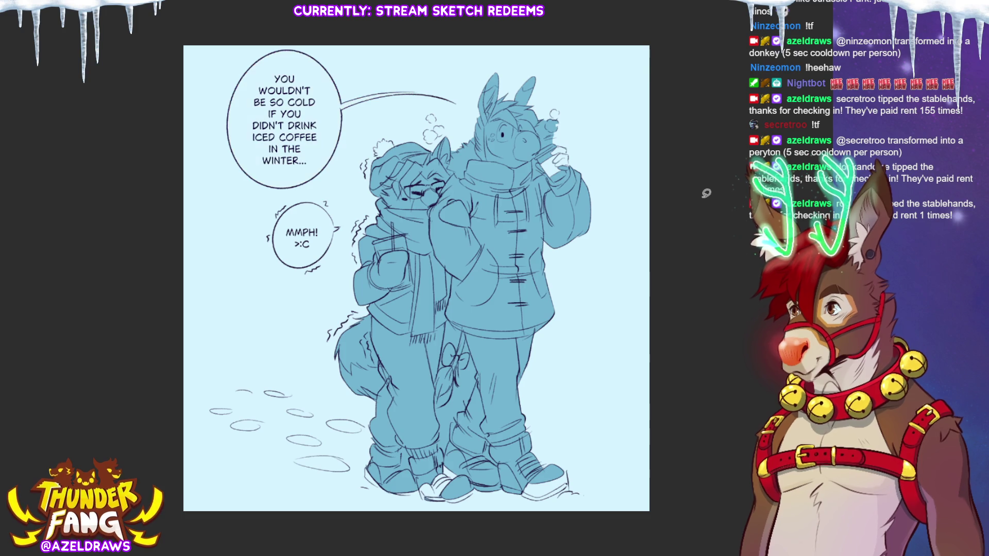
{"action": "key", "text": "ctrl+z"}
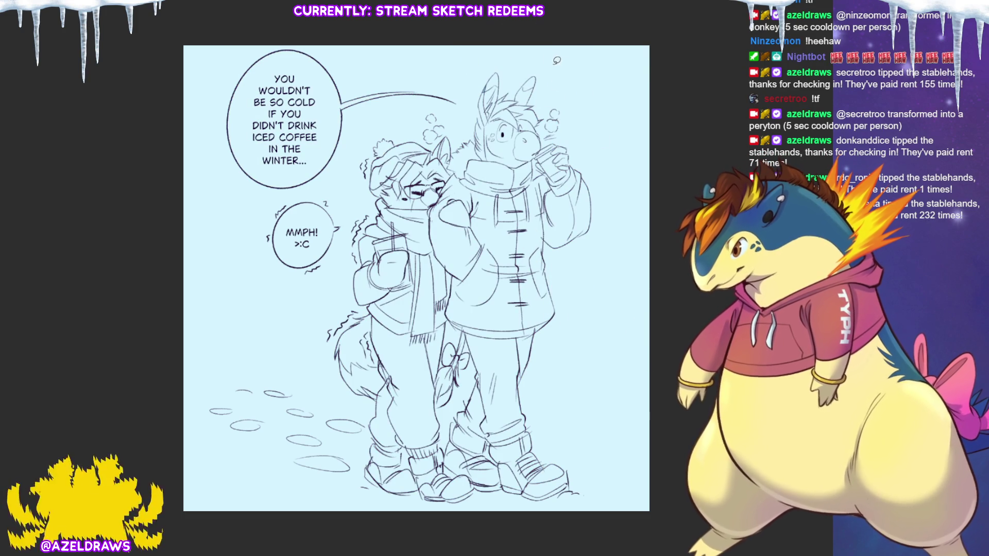
- Fill both characters' silhouettes with white against the light blue background
{"action": "mouse_move", "coordinate": [579, 70]}
{"action": "left_mouse_down"}
{"action": "mouse_move", "coordinate": [584, 520]}
{"action": "mouse_move", "coordinate": [578, 74]}
{"action": "left_mouse_up"}
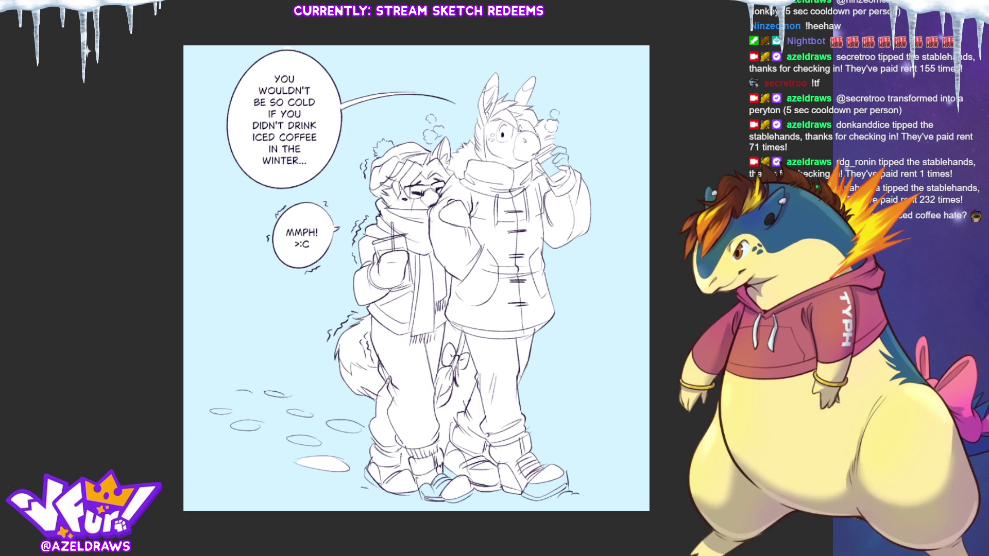
{"action": "key", "text": "ctrl+plus"}
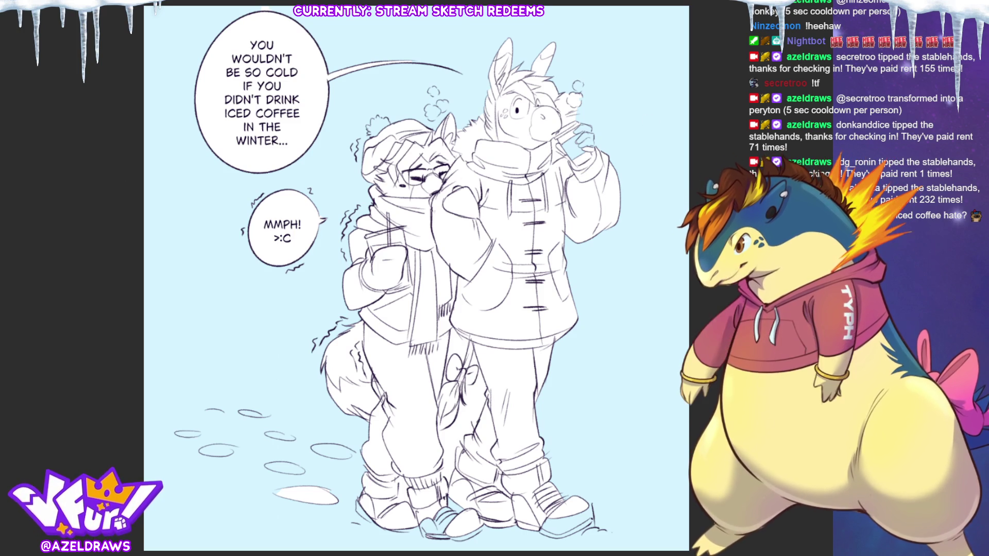
{"action": "scroll", "coordinate": [479, 78], "scroll_direction": "up", "scroll_amount": 2}
{"action": "scroll", "coordinate": [479, 77], "scroll_direction": "up", "scroll_amount": 2}
{"action": "scroll", "coordinate": [479, 78], "scroll_direction": "up", "scroll_amount": 2}
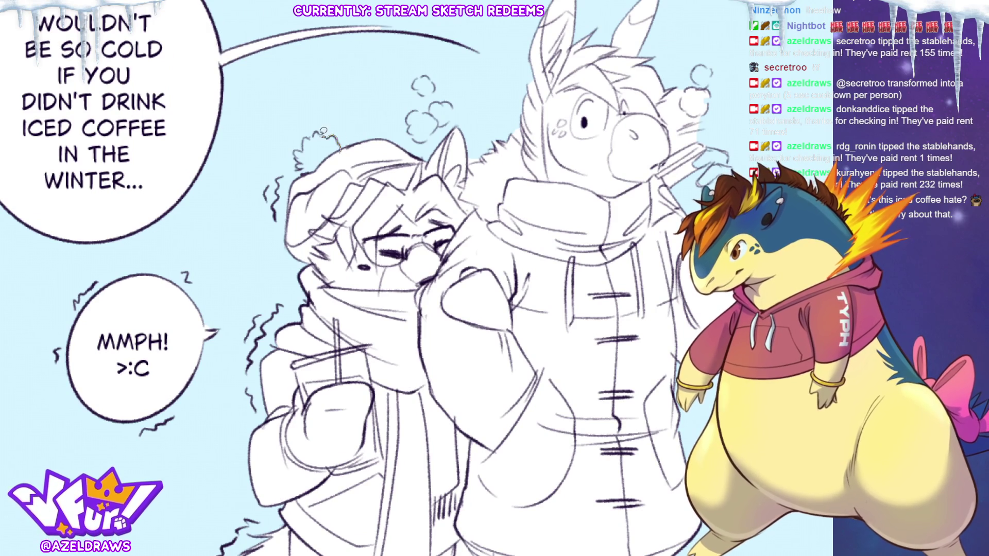
- Extend the pom-pom outline and fill the breath-steam puffs white, undoing a slip by the cup
{"action": "mouse_move", "coordinate": [316, 136]}
{"action": "left_mouse_down"}
{"action": "mouse_move", "coordinate": [299, 167]}
{"action": "mouse_move", "coordinate": [340, 154]}
{"action": "left_mouse_up"}
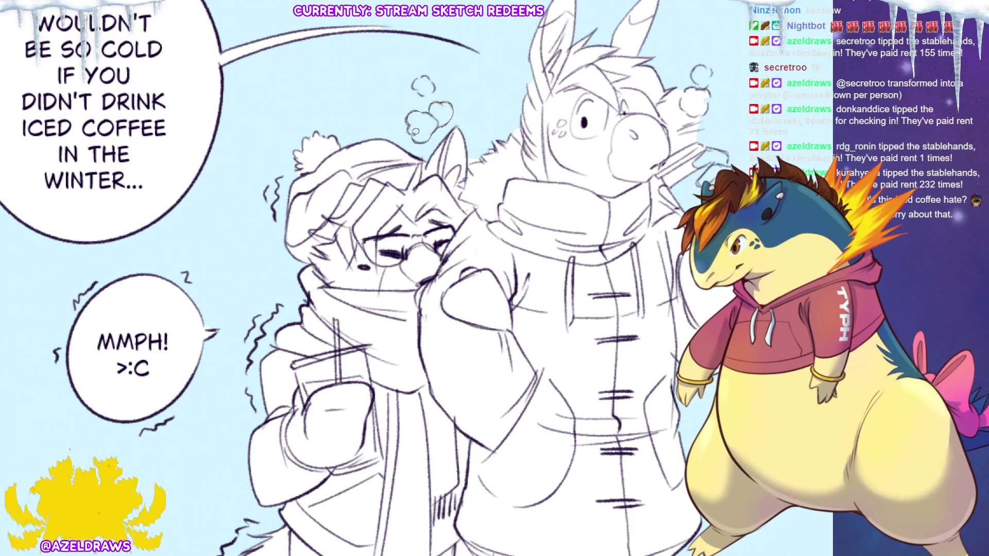
{"action": "left_click", "coordinate": [421, 120]}
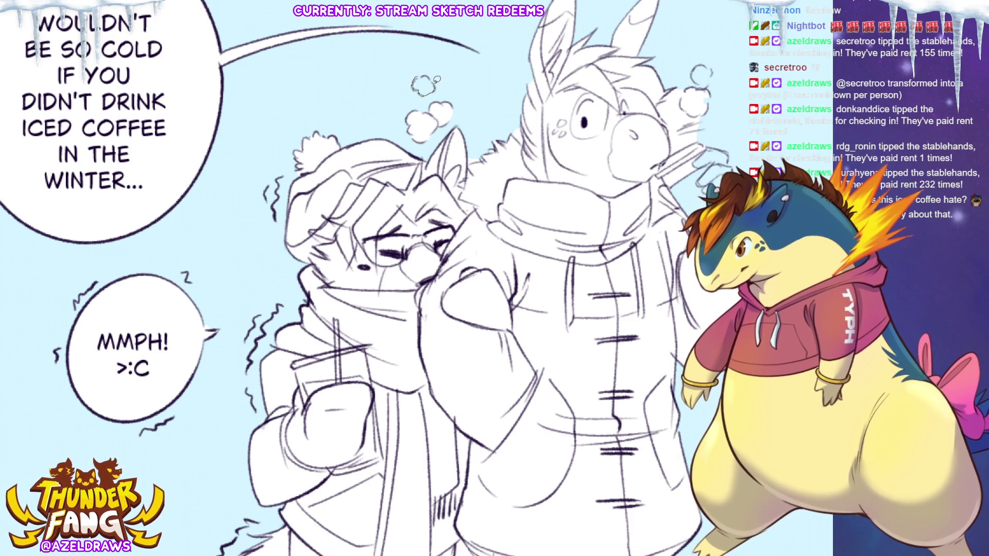
{"action": "left_click_drag", "start_coordinate": [695, 66], "coordinate": [704, 85]}
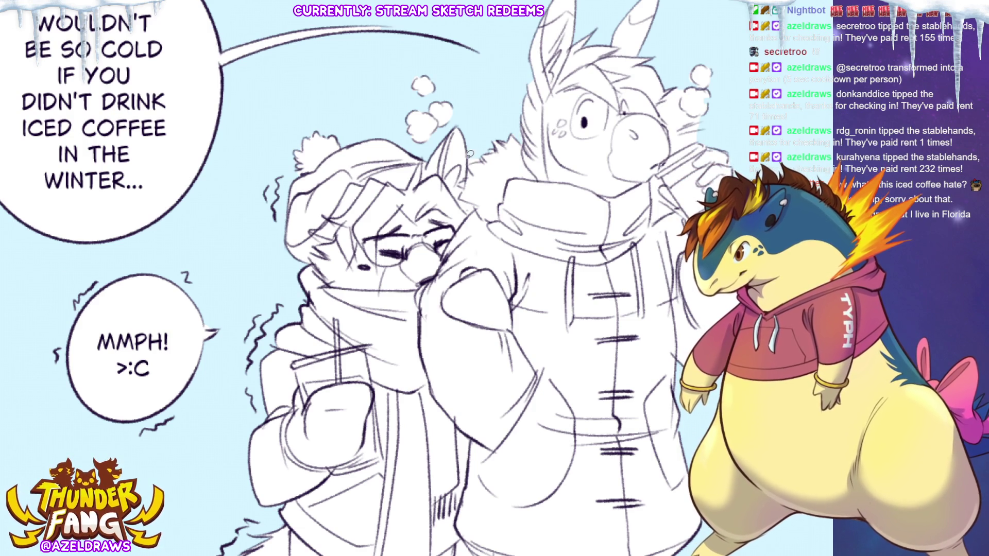
{"action": "left_click_drag", "start_coordinate": [498, 126], "coordinate": [337, 198]}
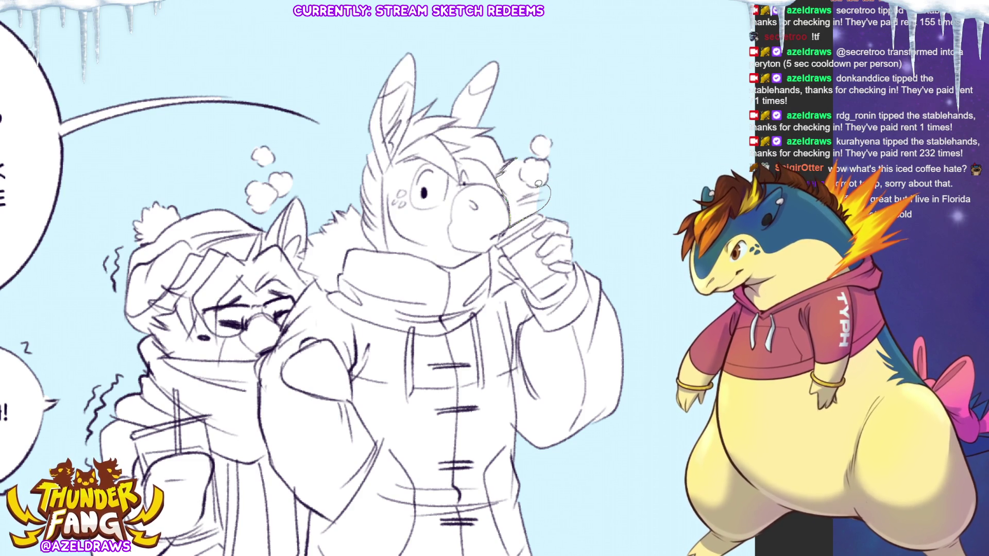
{"action": "key", "text": "ctrl+z"}
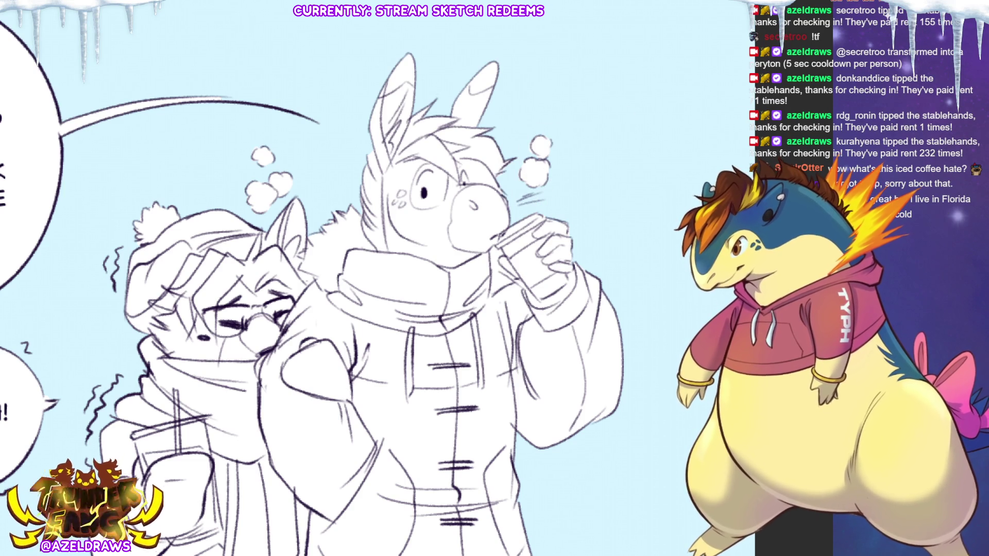
{"action": "scroll", "coordinate": [309, 278], "scroll_direction": "down", "scroll_amount": 5}
{"action": "scroll", "coordinate": [309, 278], "scroll_direction": "up", "scroll_amount": 5}
{"action": "scroll", "coordinate": [309, 278], "scroll_direction": "down", "scroll_amount": 10}
{"action": "scroll", "coordinate": [379, 278], "scroll_direction": "up", "scroll_amount": 1}
{"action": "scroll", "coordinate": [378, 279], "scroll_direction": "up", "scroll_amount": 1}
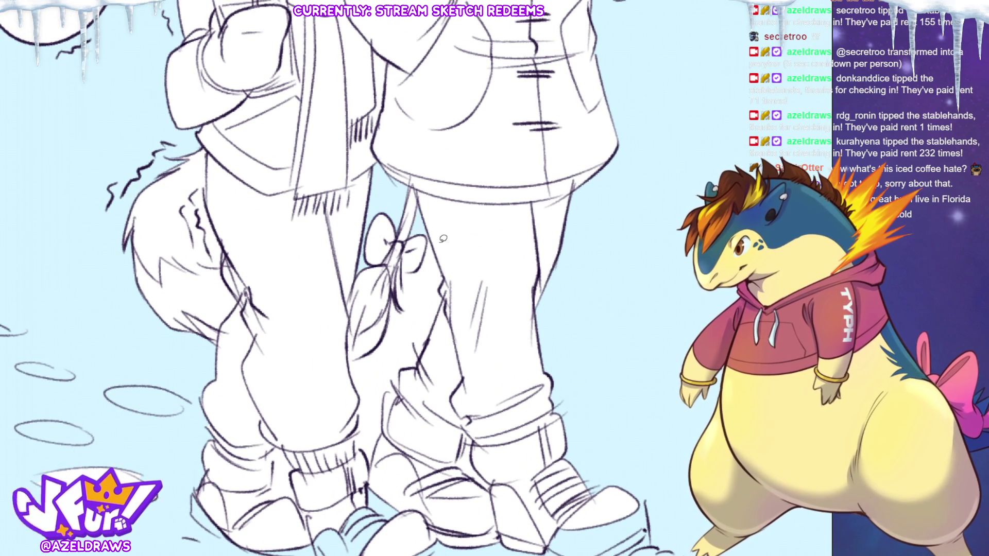
- Try strokes below the bow and on the shoe toes and soles, undoing each unwanted one
{"action": "left_click_drag", "start_coordinate": [401, 262], "coordinate": [398, 291]}
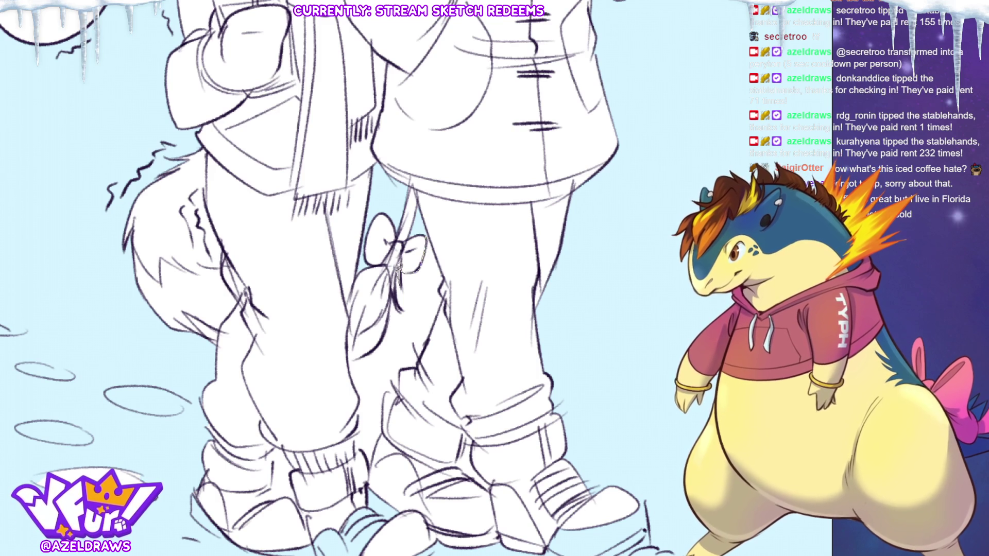
{"action": "left_click_drag", "start_coordinate": [348, 361], "coordinate": [368, 399]}
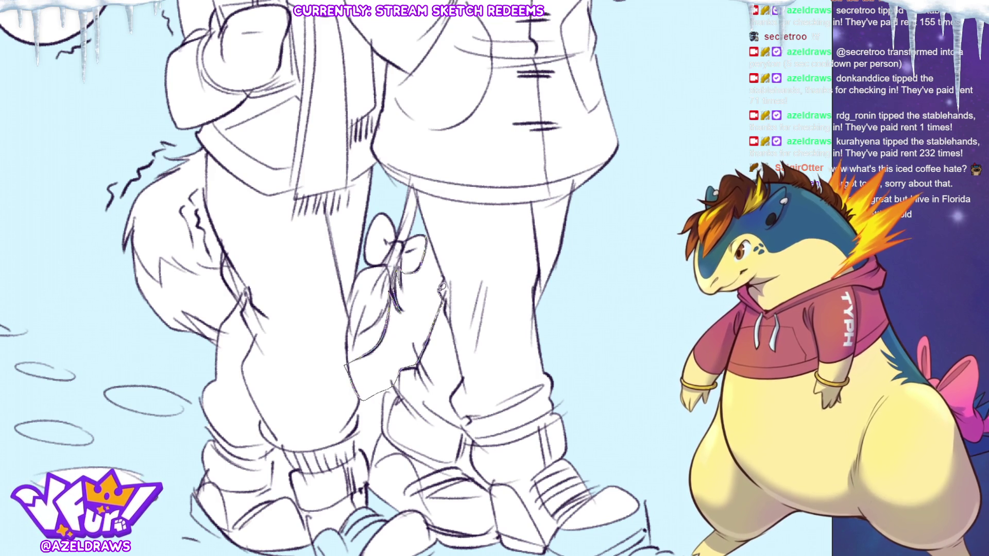
{"action": "key", "text": "ctrl+z"}
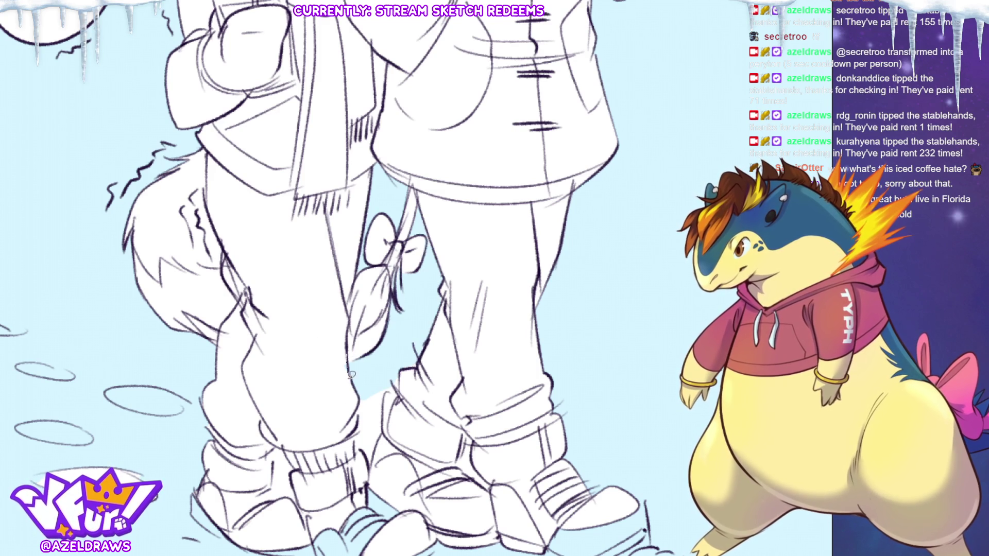
{"action": "scroll", "coordinate": [448, 349], "scroll_direction": "down", "scroll_amount": 3}
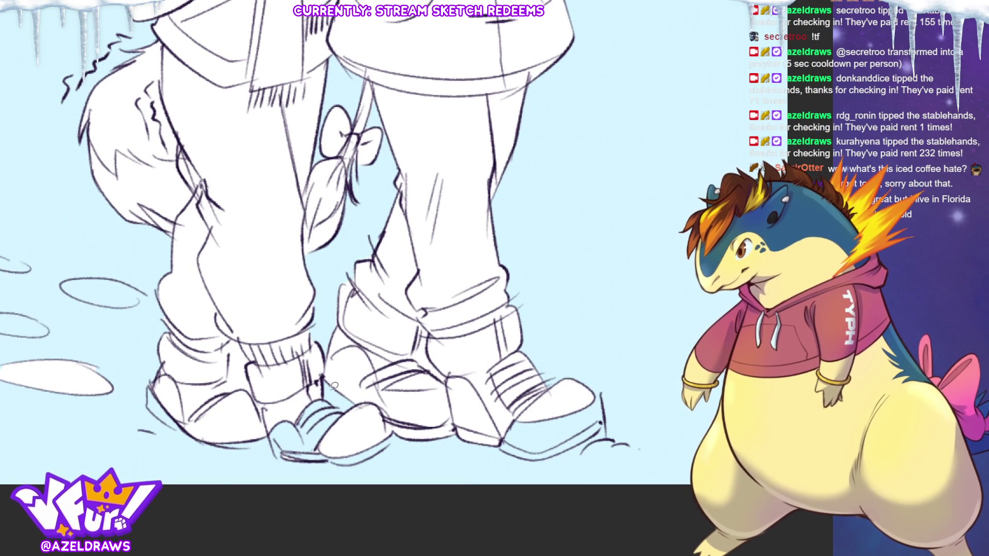
{"action": "left_click_drag", "start_coordinate": [340, 410], "coordinate": [297, 452]}
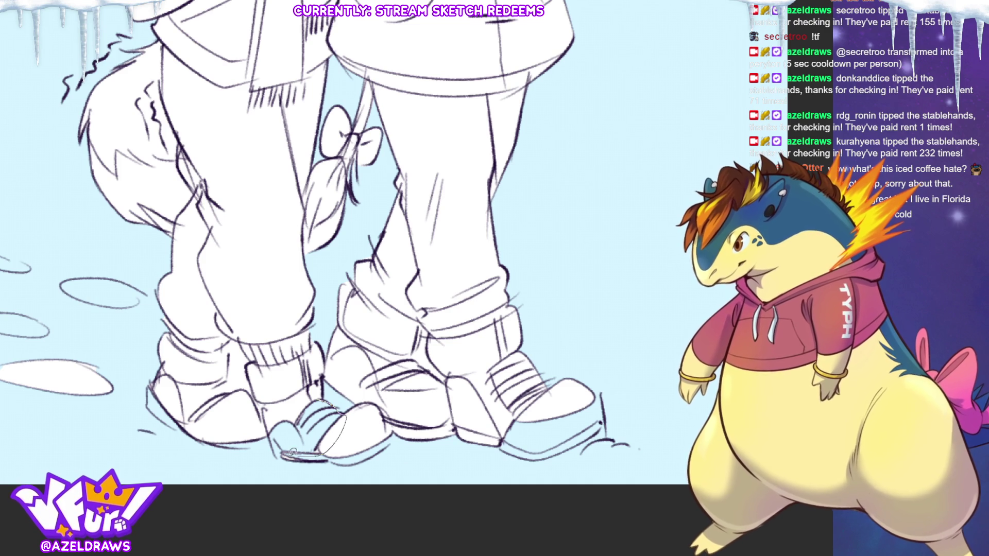
{"action": "key", "text": "ctrl+z"}
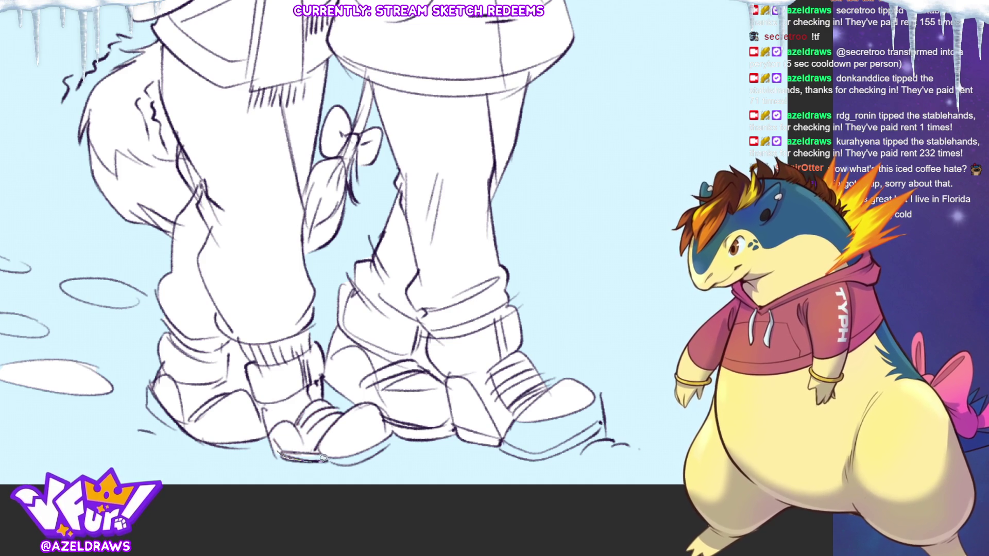
{"action": "left_click_drag", "start_coordinate": [317, 459], "coordinate": [386, 456]}
{"action": "key", "text": "ctrl+z"}
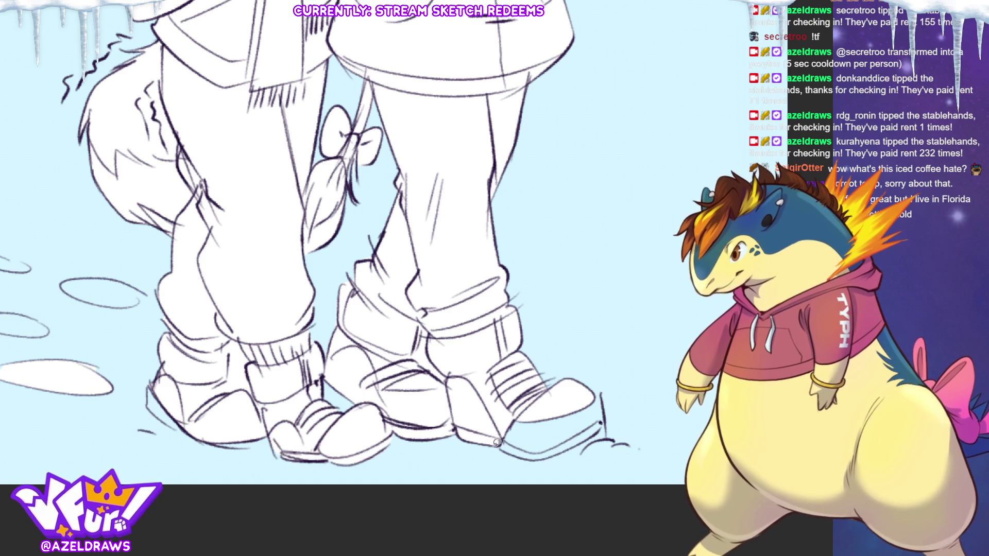
{"action": "key", "text": "ctrl+z"}
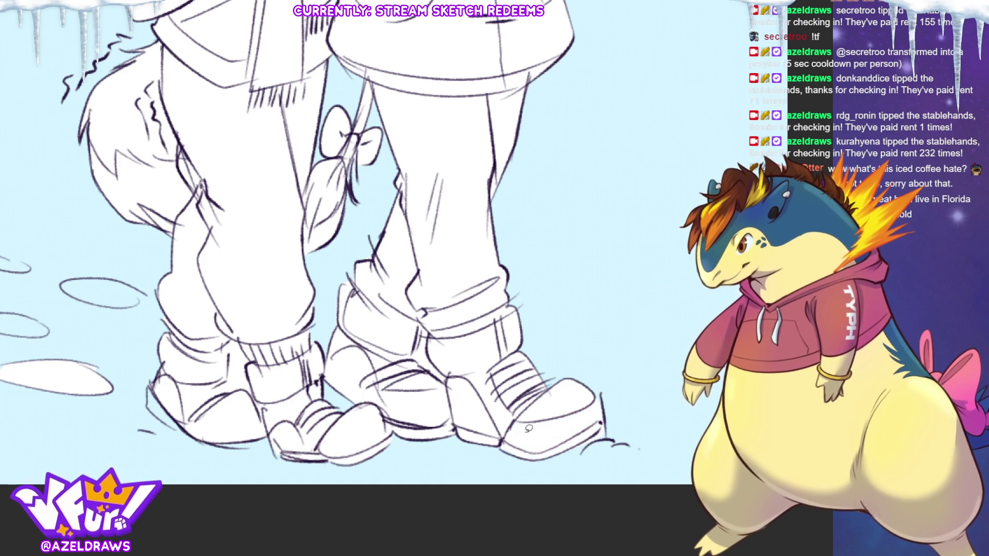
- Strengthen the line work on the left boot, then fit the whole drawing in view
{"action": "left_click_drag", "start_coordinate": [510, 431], "coordinate": [599, 418]}
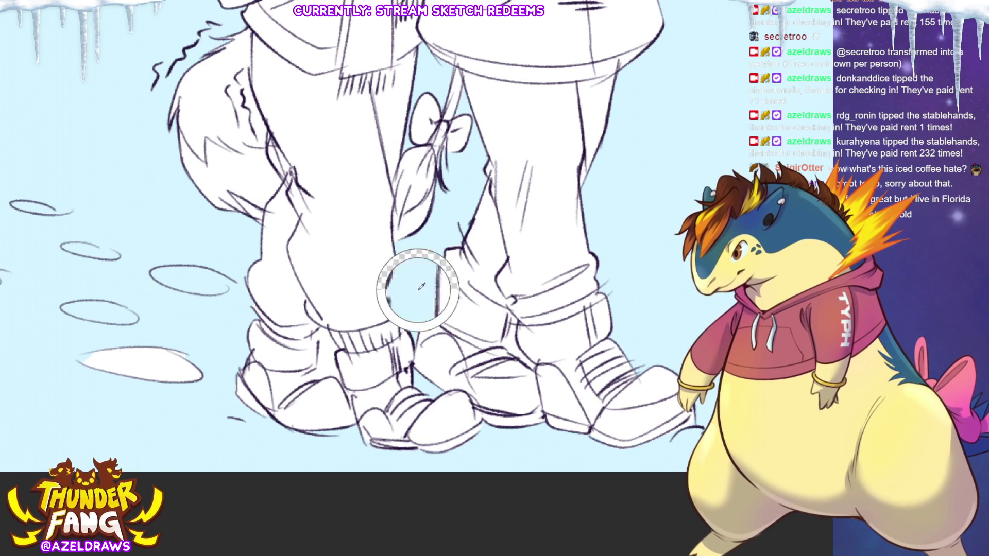
{"action": "left_click_drag", "start_coordinate": [319, 340], "coordinate": [317, 370]}
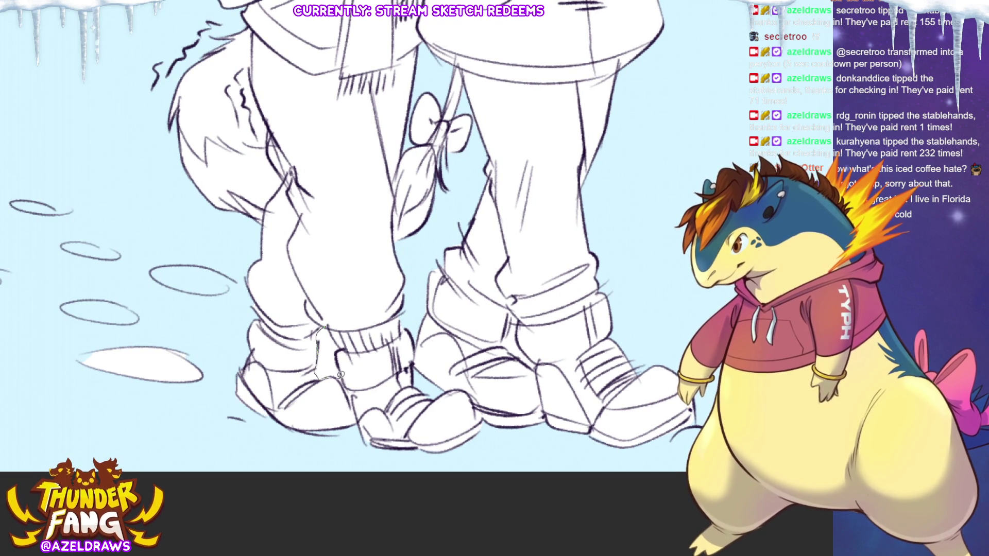
{"action": "left_click_drag", "start_coordinate": [337, 332], "coordinate": [319, 380]}
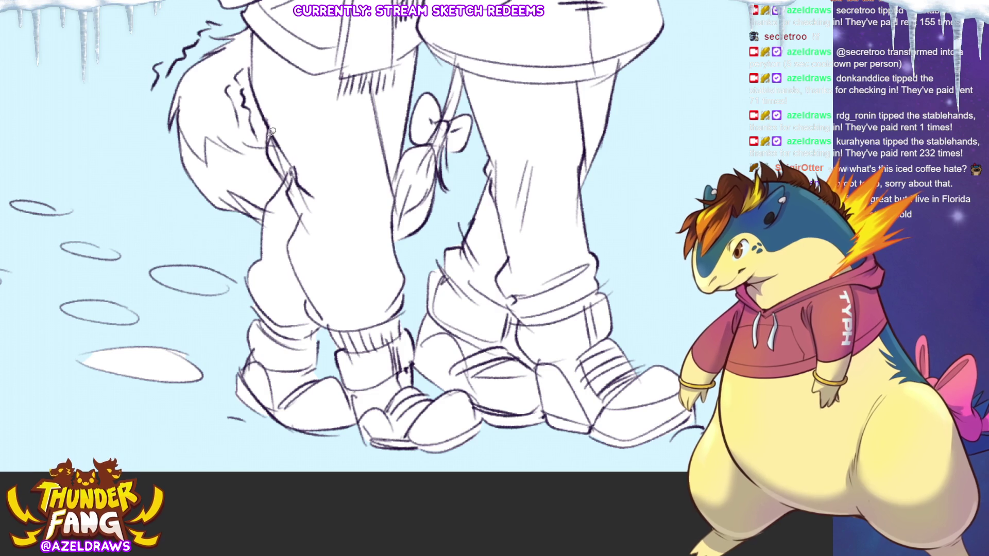
{"action": "scroll", "coordinate": [348, 278], "scroll_direction": "down", "scroll_amount": 3}
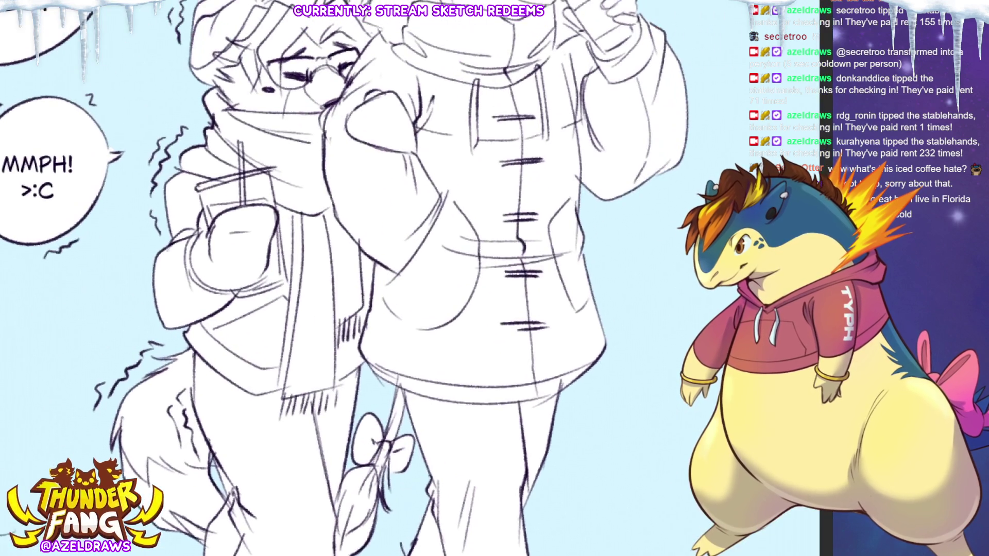
{"action": "scroll", "coordinate": [349, 278], "scroll_direction": "up", "scroll_amount": 5}
{"action": "scroll", "coordinate": [348, 278], "scroll_direction": "down", "scroll_amount": 2}
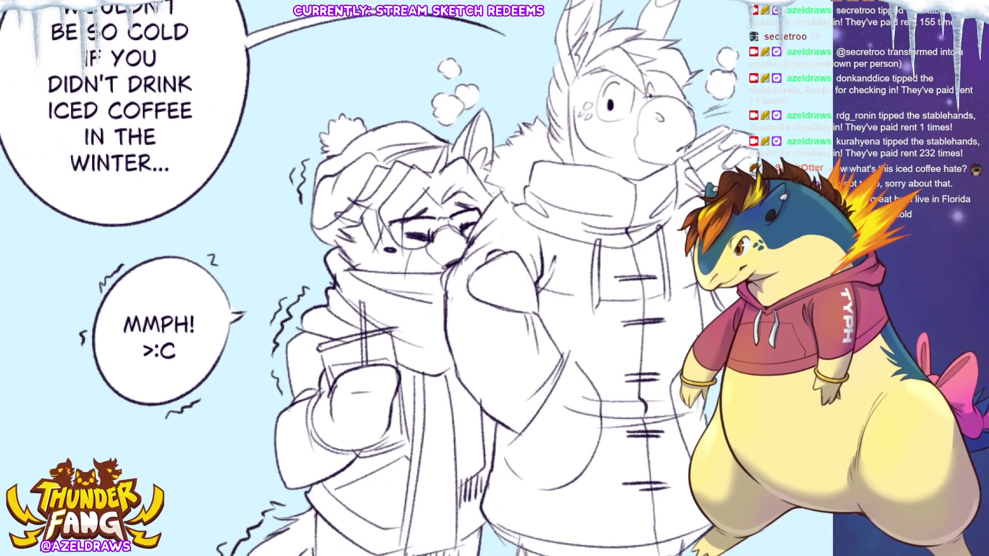
{"action": "key", "text": "ctrl+0"}
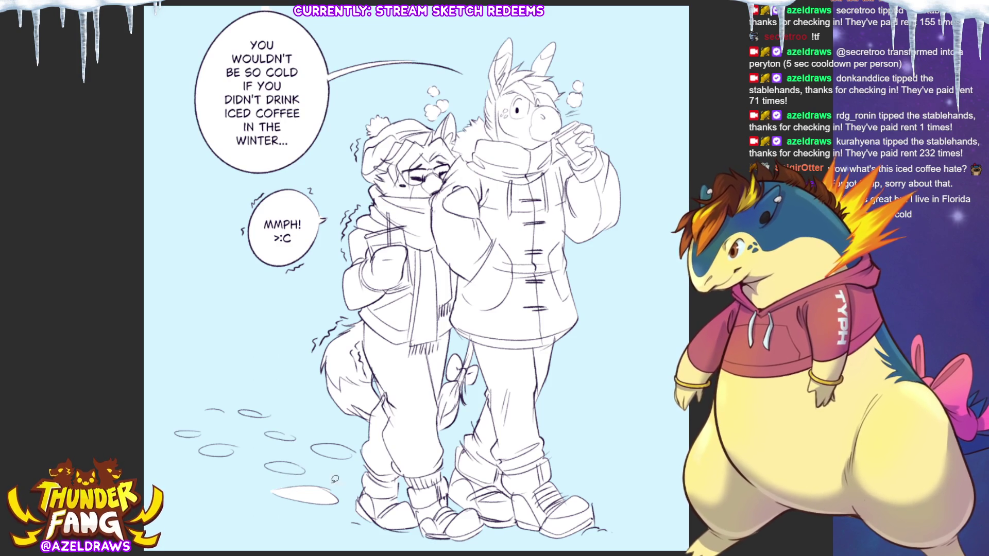
- Paint white into each of the snow footprints beneath the characters
{"action": "mouse_move", "coordinate": [286, 457]}
{"action": "left_mouse_down"}
{"action": "mouse_move", "coordinate": [271, 465]}
{"action": "mouse_move", "coordinate": [302, 472]}
{"action": "mouse_move", "coordinate": [271, 463]}
{"action": "left_mouse_up"}
{"action": "mouse_move", "coordinate": [331, 439]}
{"action": "left_mouse_down"}
{"action": "mouse_move", "coordinate": [316, 452]}
{"action": "mouse_move", "coordinate": [351, 455]}
{"action": "left_mouse_up"}
{"action": "mouse_move", "coordinate": [302, 433]}
{"action": "left_mouse_down"}
{"action": "mouse_move", "coordinate": [267, 437]}
{"action": "mouse_move", "coordinate": [240, 414]}
{"action": "mouse_move", "coordinate": [174, 435]}
{"action": "left_mouse_up"}
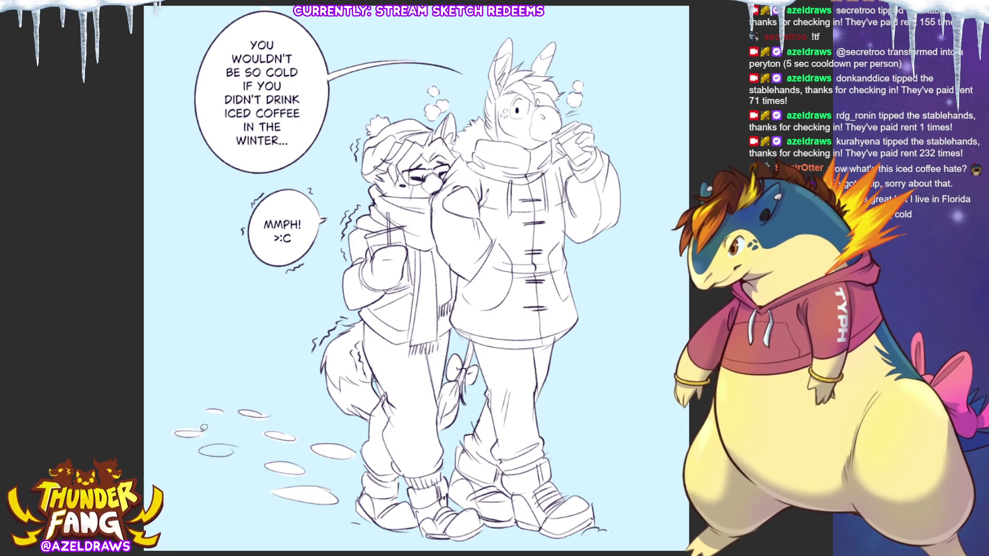
{"action": "left_click_drag", "start_coordinate": [236, 446], "coordinate": [200, 451]}
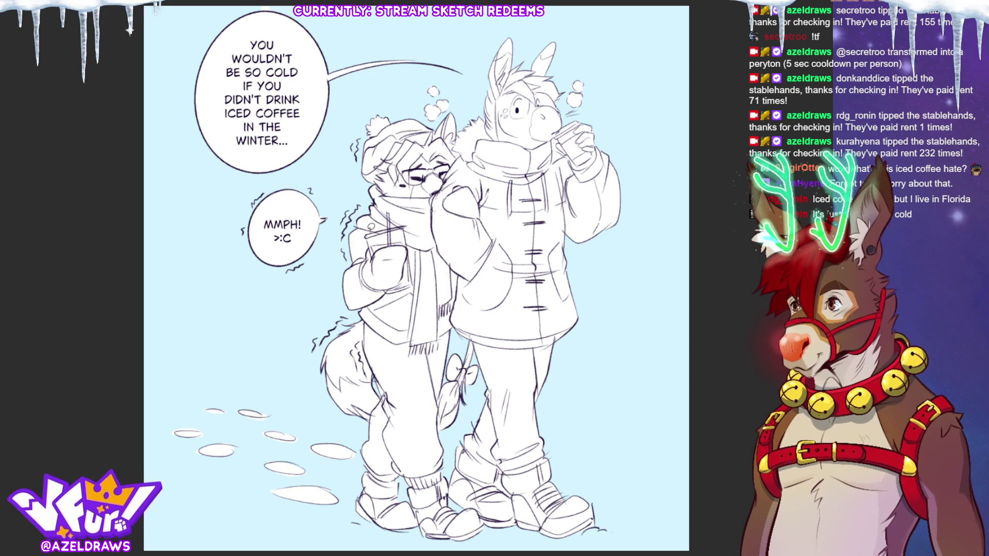
- Close the left character's arm outline and fill the sleeve with grey
{"action": "left_click_drag", "start_coordinate": [352, 224], "coordinate": [334, 287]}
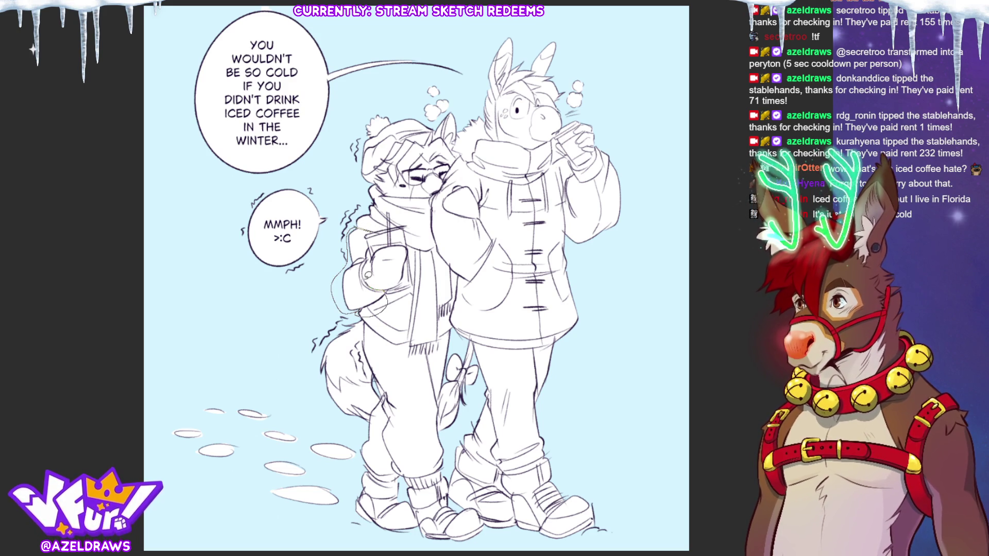
{"action": "left_click", "coordinate": [370, 234]}
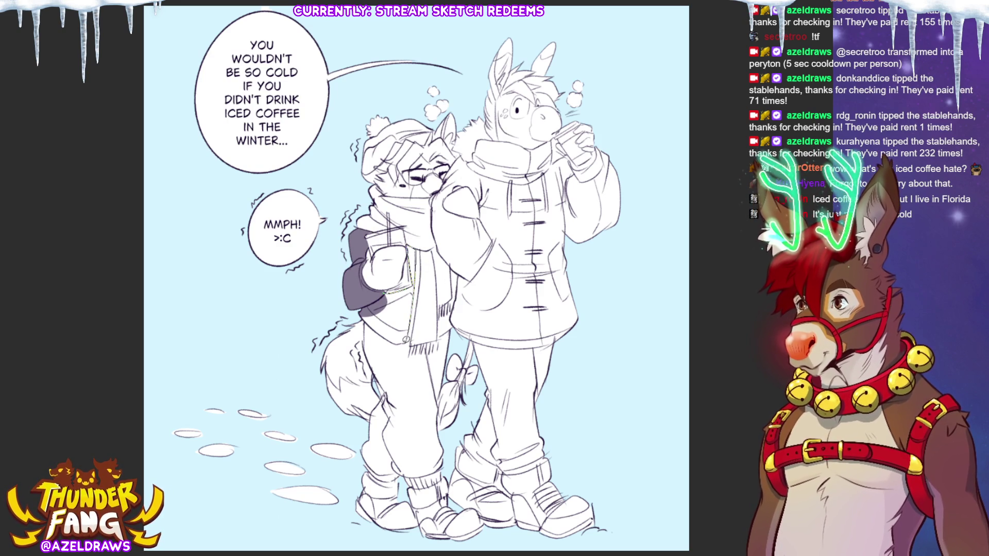
- Fill the beanie character's jacket dark grey, containing it along the scarf edge
{"action": "left_click", "coordinate": [363, 308]}
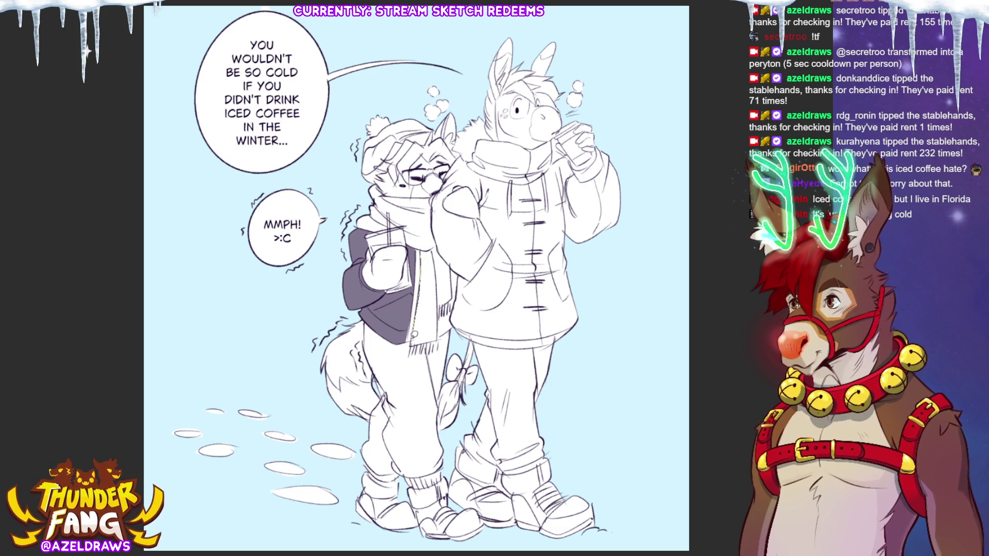
{"action": "left_click_drag", "start_coordinate": [408, 340], "coordinate": [417, 244]}
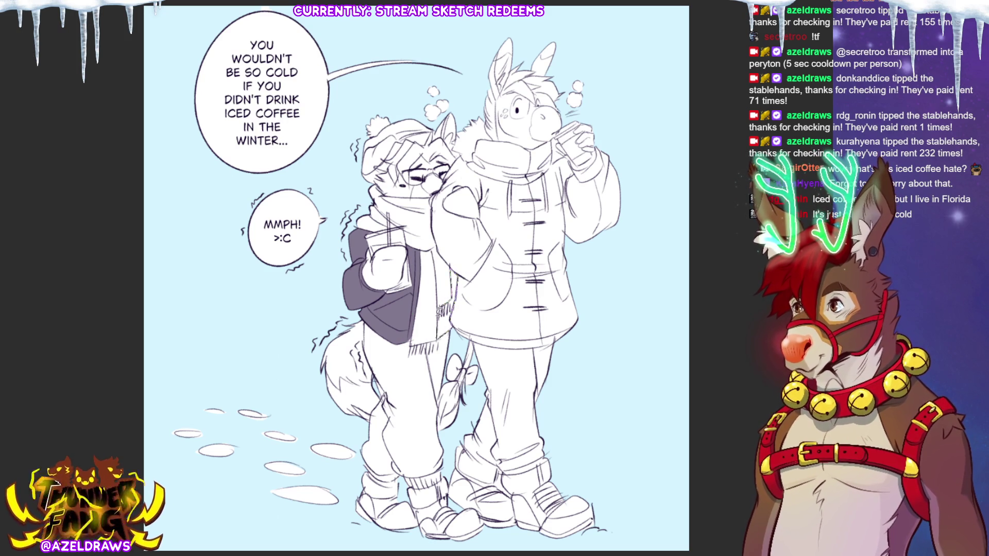
{"action": "left_click_drag", "start_coordinate": [457, 297], "coordinate": [441, 337]}
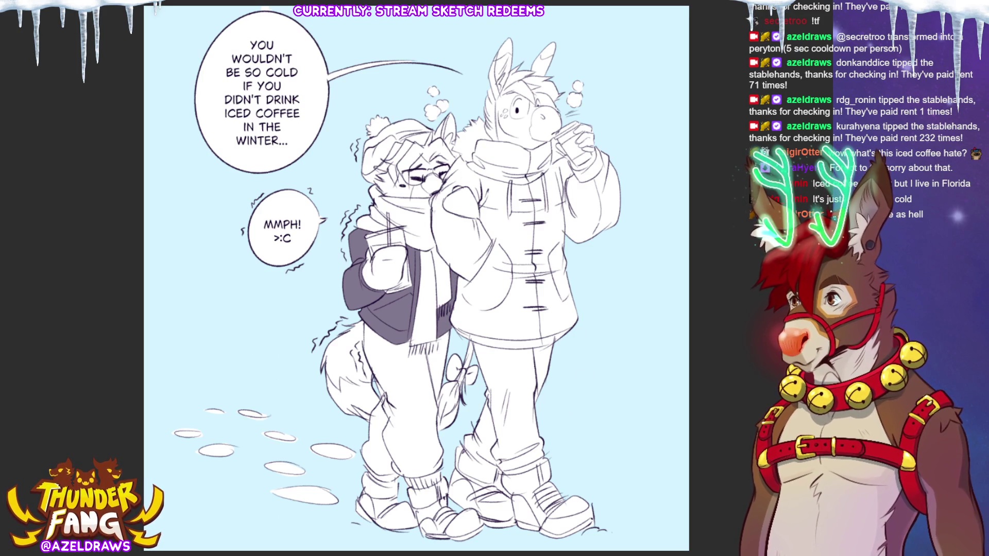
- Fill the beanie character's pants with a lighter grey
{"action": "left_click_drag", "start_coordinate": [366, 337], "coordinate": [322, 302]}
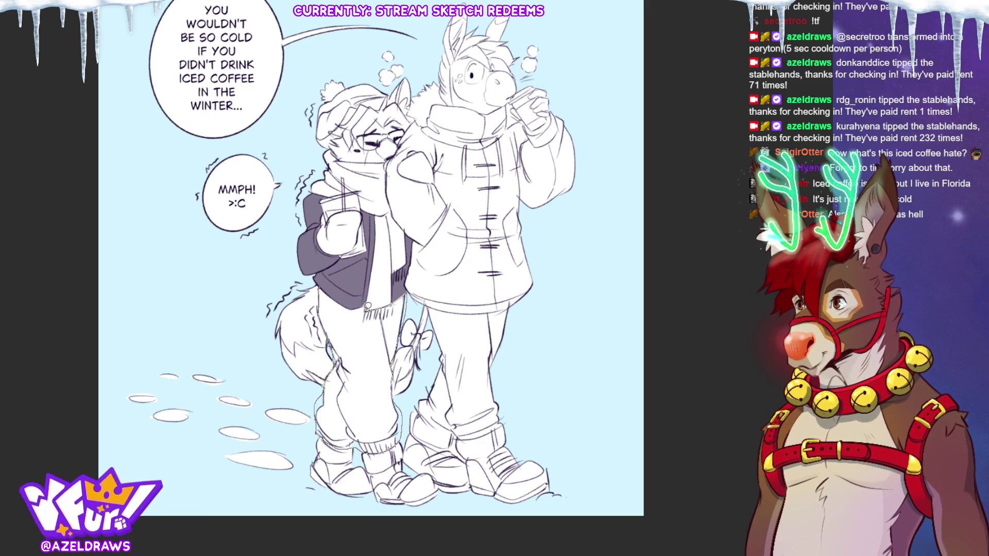
{"action": "left_click", "coordinate": [327, 289]}
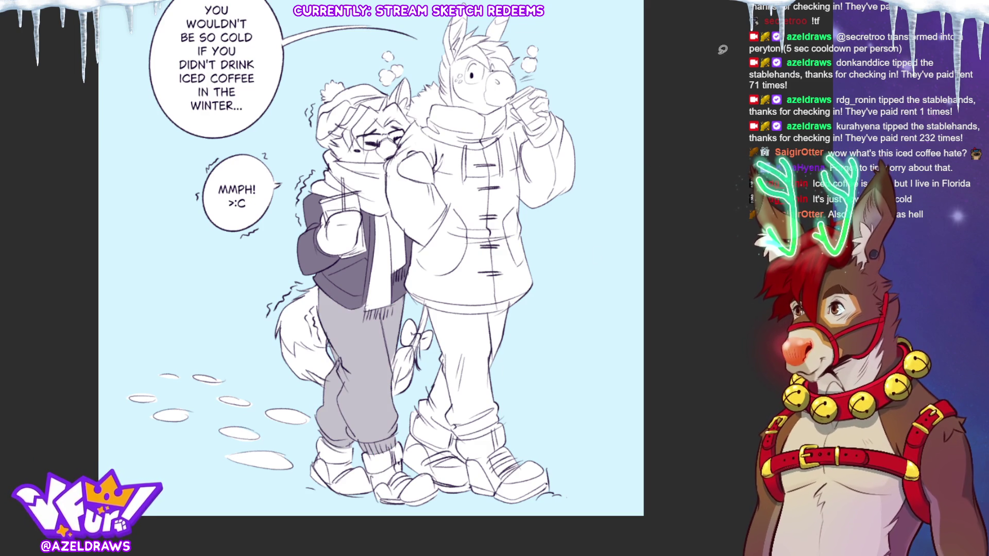
{"action": "left_click_drag", "start_coordinate": [431, 124], "coordinate": [403, 159]}
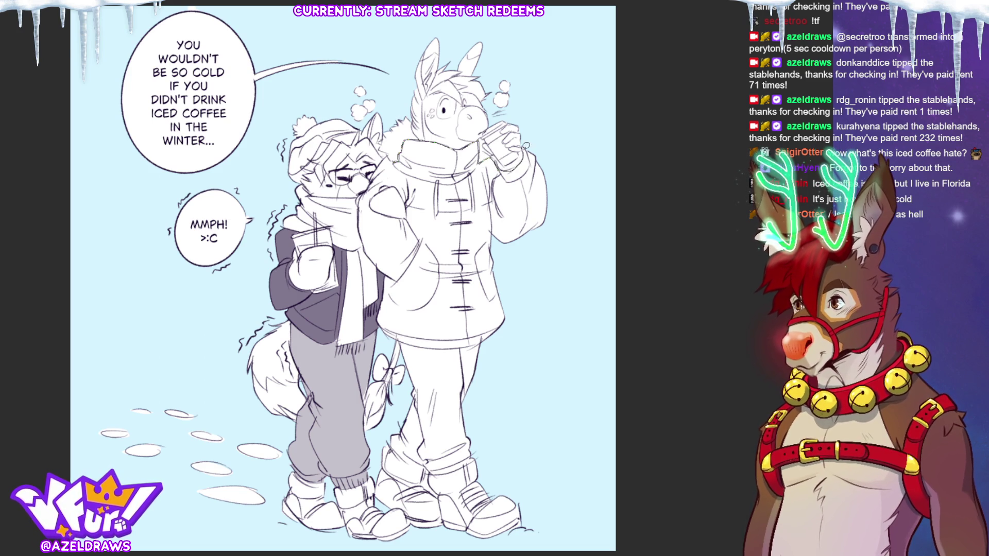
- Close the donkey's arm outline, shade its coat grey, and draw a ground line under the feet
{"action": "mouse_move", "coordinate": [516, 148]}
{"action": "left_mouse_down"}
{"action": "mouse_move", "coordinate": [436, 275]}
{"action": "mouse_move", "coordinate": [399, 150]}
{"action": "left_mouse_up"}
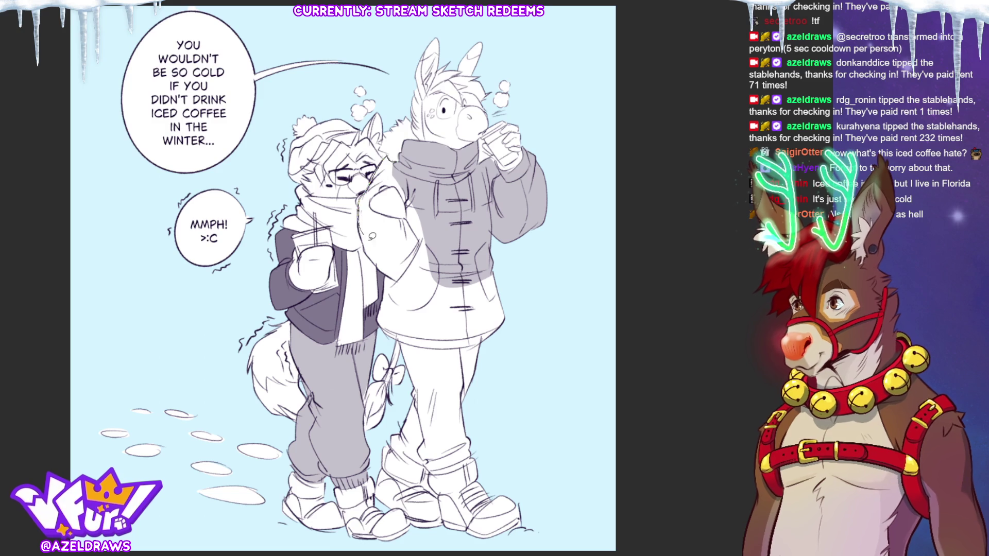
{"action": "left_click_drag", "start_coordinate": [370, 234], "coordinate": [360, 217]}
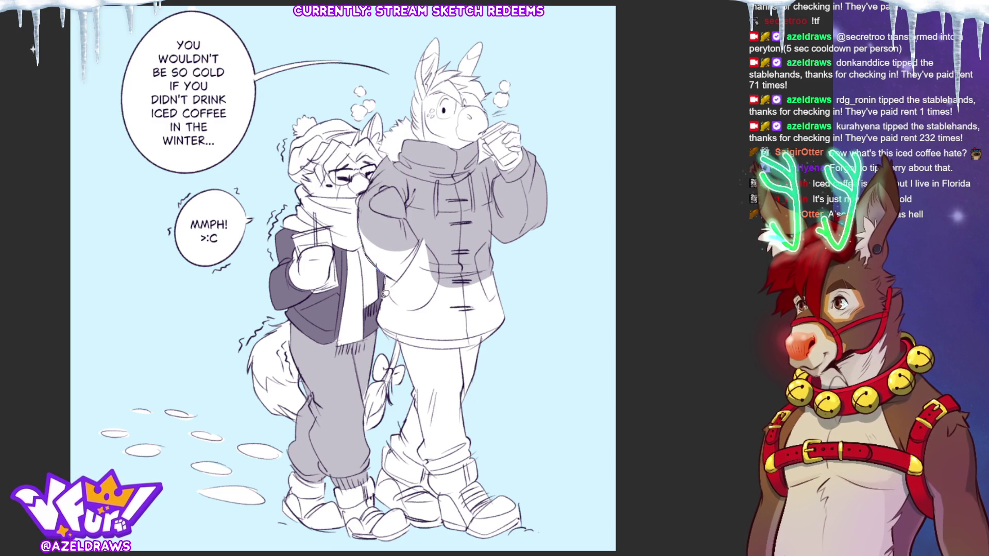
{"action": "mouse_move", "coordinate": [390, 272]}
{"action": "left_mouse_down"}
{"action": "mouse_move", "coordinate": [416, 326]}
{"action": "mouse_move", "coordinate": [454, 290]}
{"action": "left_mouse_up"}
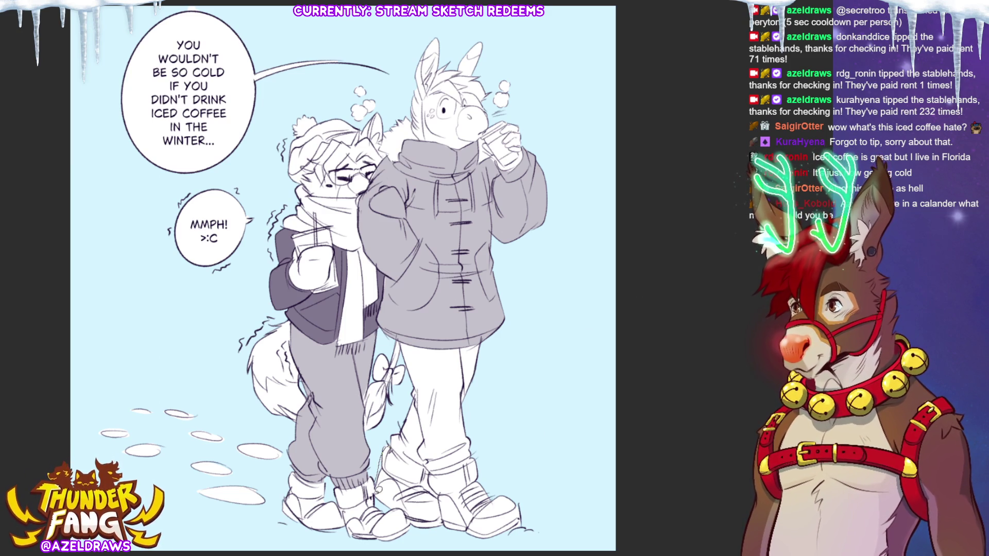
{"action": "mouse_move", "coordinate": [421, 539]}
{"action": "left_mouse_down"}
{"action": "mouse_move", "coordinate": [540, 530]}
{"action": "mouse_move", "coordinate": [417, 459]}
{"action": "mouse_move", "coordinate": [378, 456]}
{"action": "left_mouse_up"}
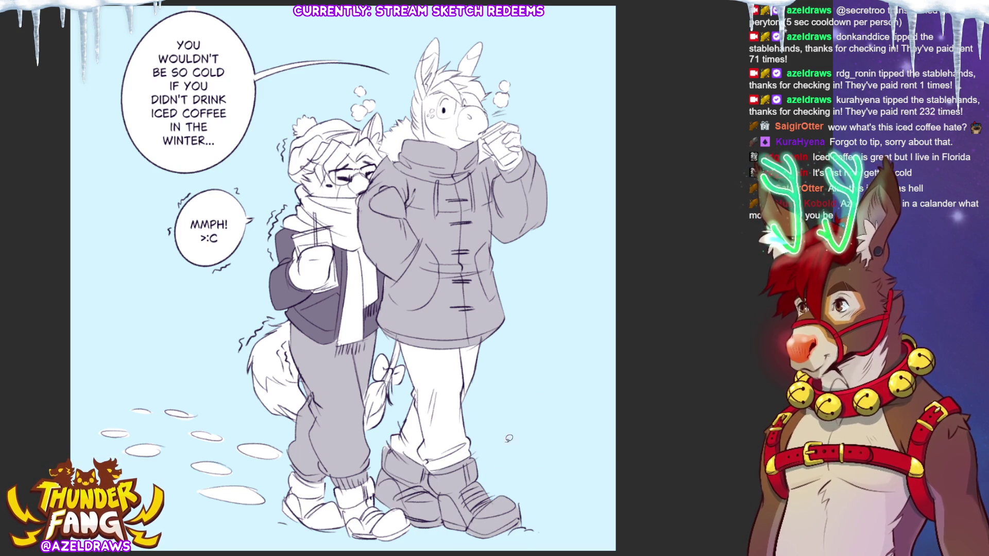
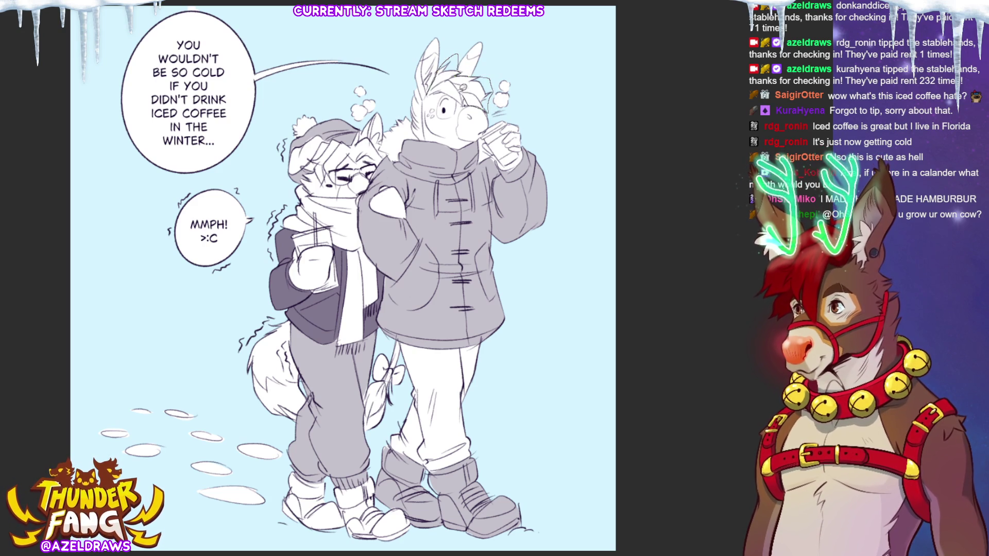
- Fill in the horse's dark hair and reveal the raccoon's dark markings
{"action": "left_click_drag", "start_coordinate": [471, 101], "coordinate": [440, 78]}
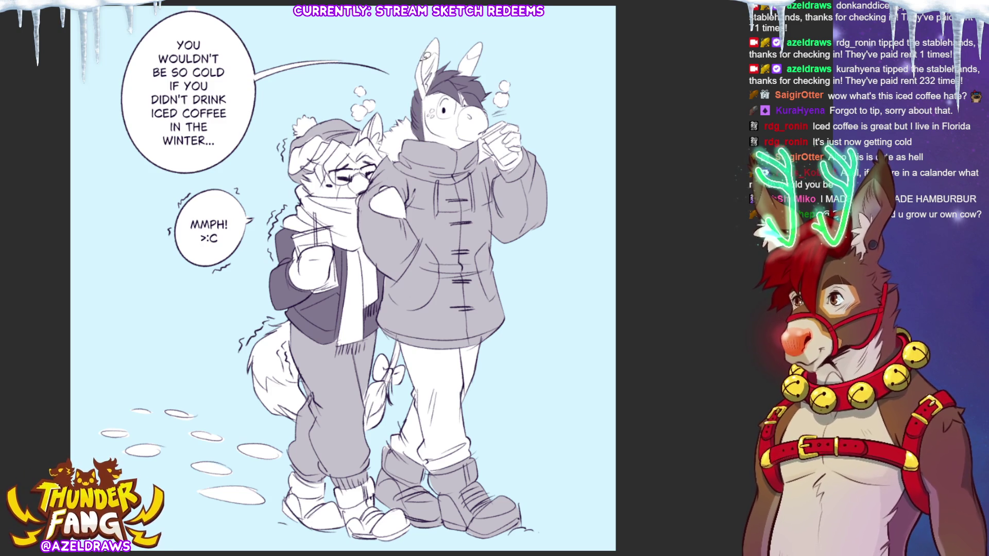
{"action": "key", "text": "ctrl+z"}
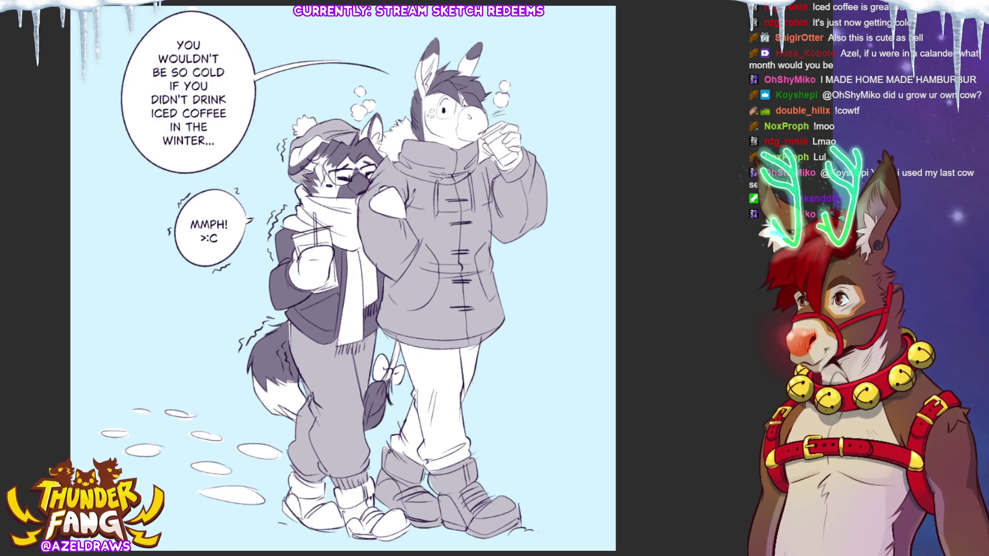
- Draw the drawstrings on the horse's coat, undoing misplaced strokes
{"action": "left_click_drag", "start_coordinate": [438, 187], "coordinate": [435, 215]}
{"action": "key", "text": "ctrl+z"}
{"action": "left_click_drag", "start_coordinate": [468, 164], "coordinate": [473, 213]}
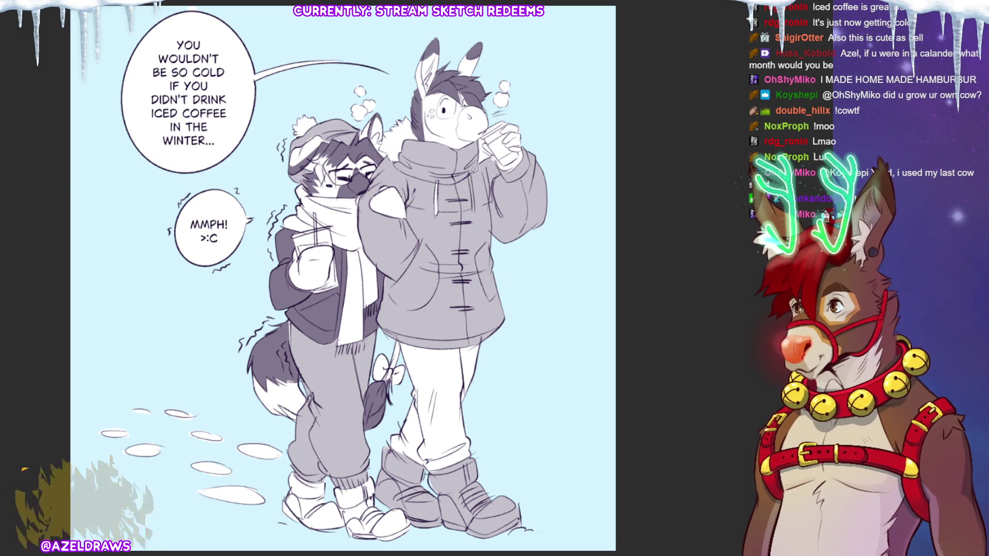
{"action": "key", "text": "ctrl+z"}
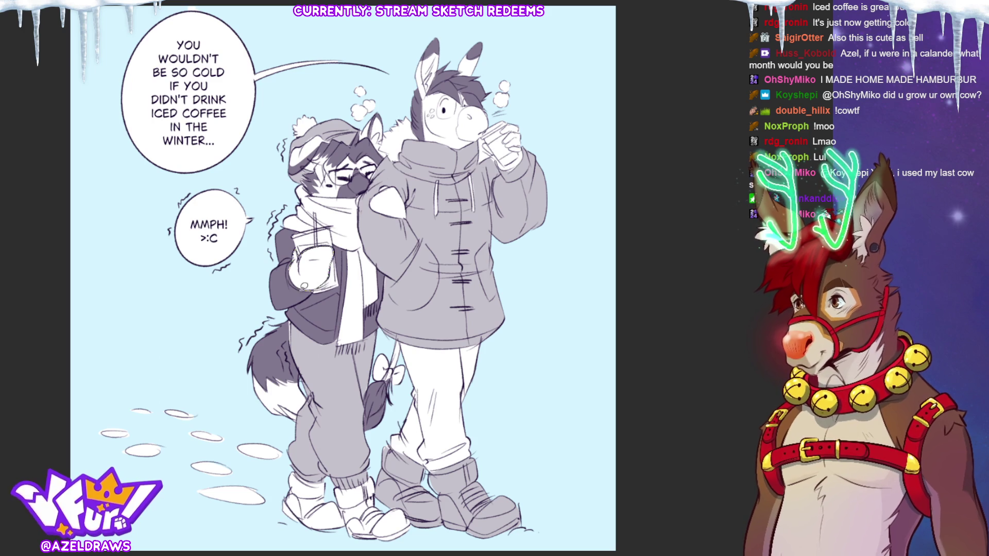
- Colour the raccoon's two mittens and its tail bow red
{"action": "left_click_drag", "start_coordinate": [329, 276], "coordinate": [292, 271]}
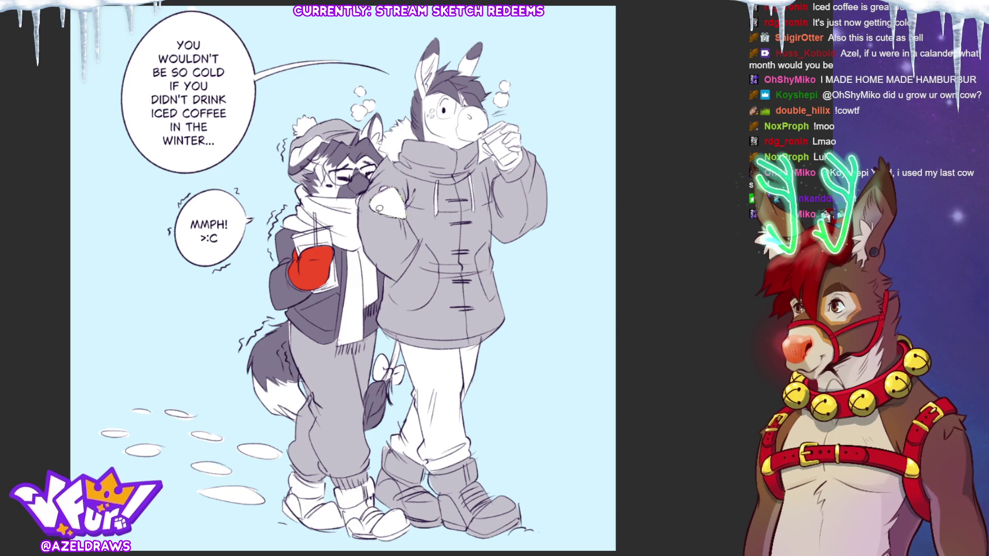
{"action": "left_click", "coordinate": [377, 206]}
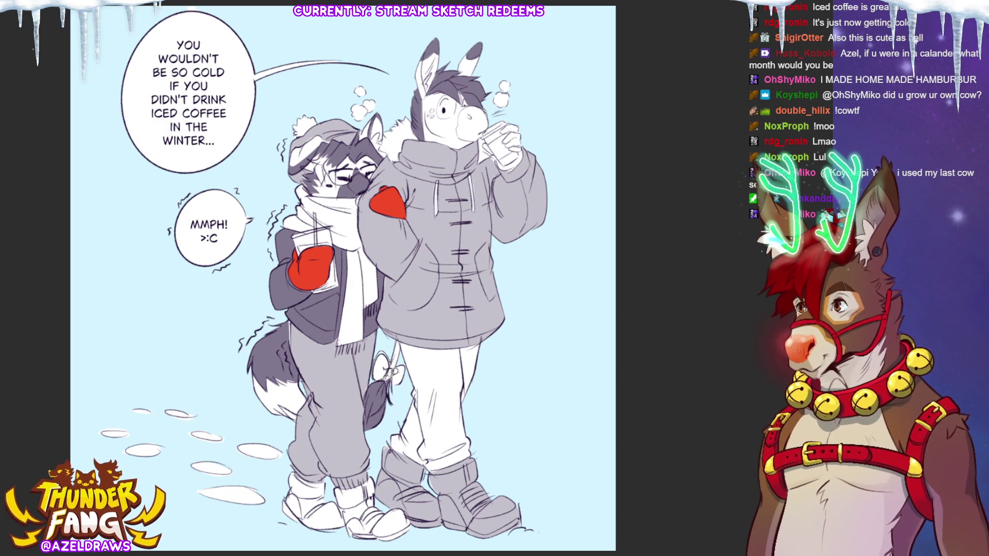
{"action": "left_click_drag", "start_coordinate": [399, 363], "coordinate": [380, 376]}
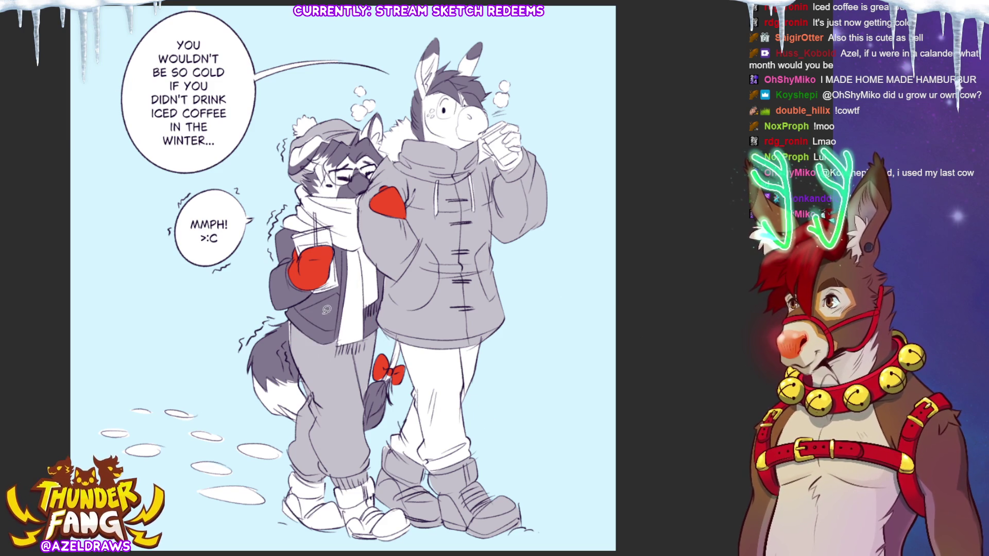
- Fill the snow footprints dark grey
{"action": "left_click_drag", "start_coordinate": [259, 450], "coordinate": [116, 410]}
{"action": "left_click_drag", "start_coordinate": [139, 449], "coordinate": [224, 522]}
- Undo the dark footprint fill and return the snow footprints to white
{"action": "mouse_move", "coordinate": [193, 467]}
{"action": "left_mouse_down"}
{"action": "mouse_move", "coordinate": [271, 502]}
{"action": "mouse_move", "coordinate": [278, 452]}
{"action": "left_mouse_up"}
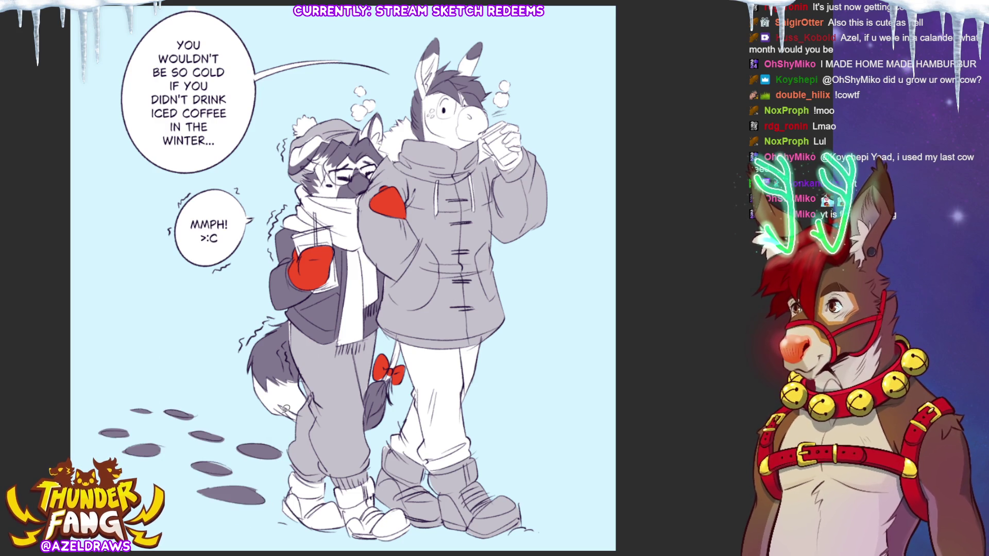
{"action": "left_click", "coordinate": [695, 397]}
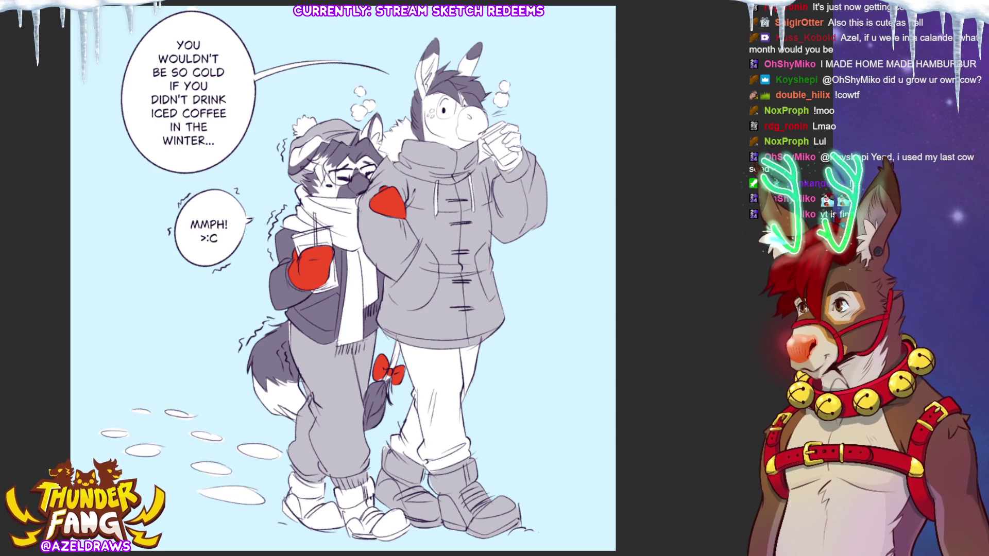
{"action": "left_click_drag", "start_coordinate": [283, 456], "coordinate": [275, 495]}
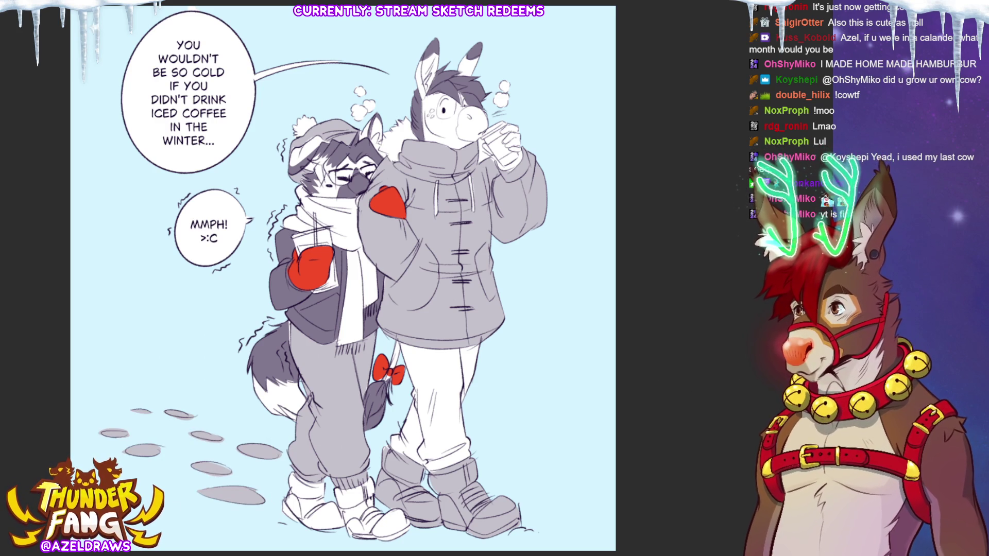
{"action": "key", "text": "ctrl+z"}
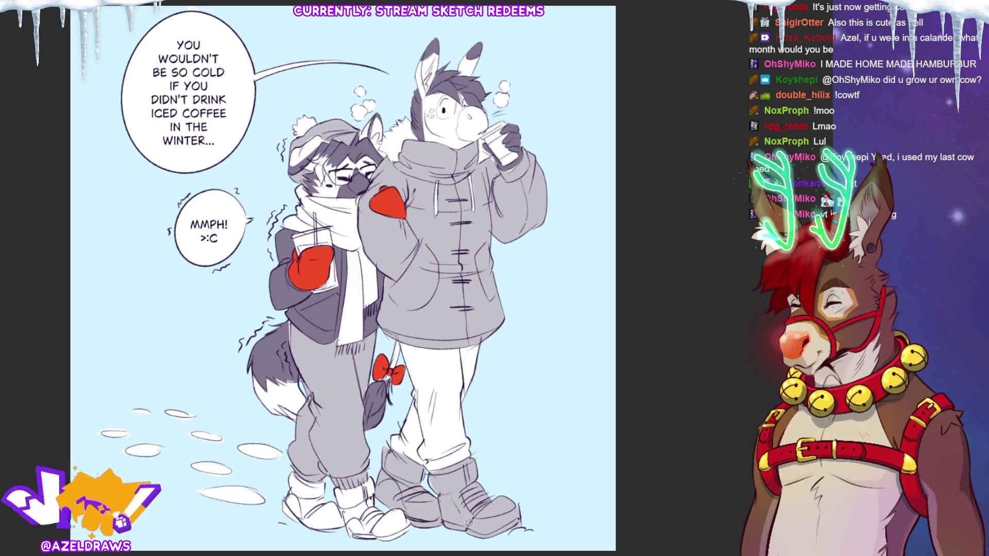
- Paint grey shadows onto the right boot and the left boot
{"action": "mouse_move", "coordinate": [442, 516]}
{"action": "left_mouse_down"}
{"action": "mouse_move", "coordinate": [462, 501]}
{"action": "mouse_move", "coordinate": [472, 516]}
{"action": "left_mouse_up"}
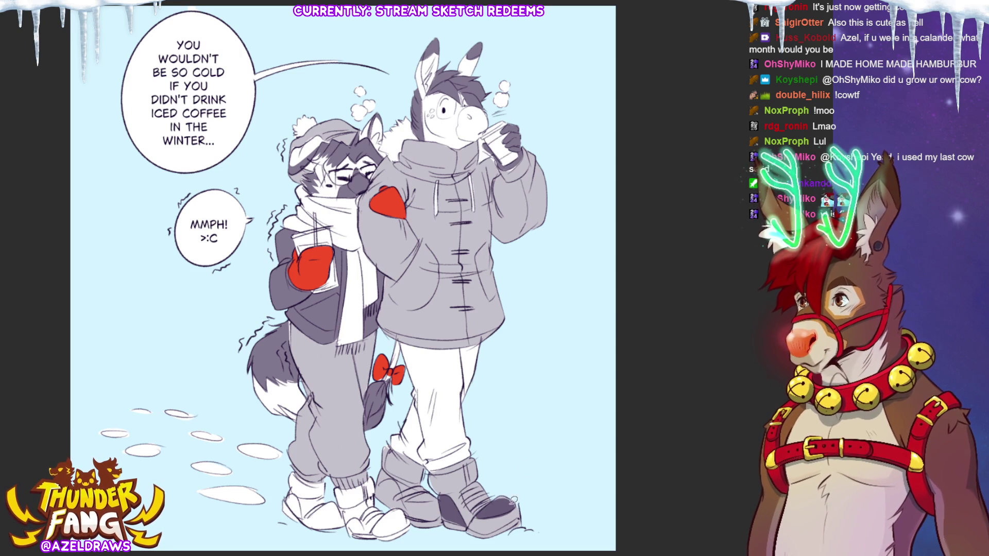
{"action": "left_click_drag", "start_coordinate": [419, 495], "coordinate": [442, 507]}
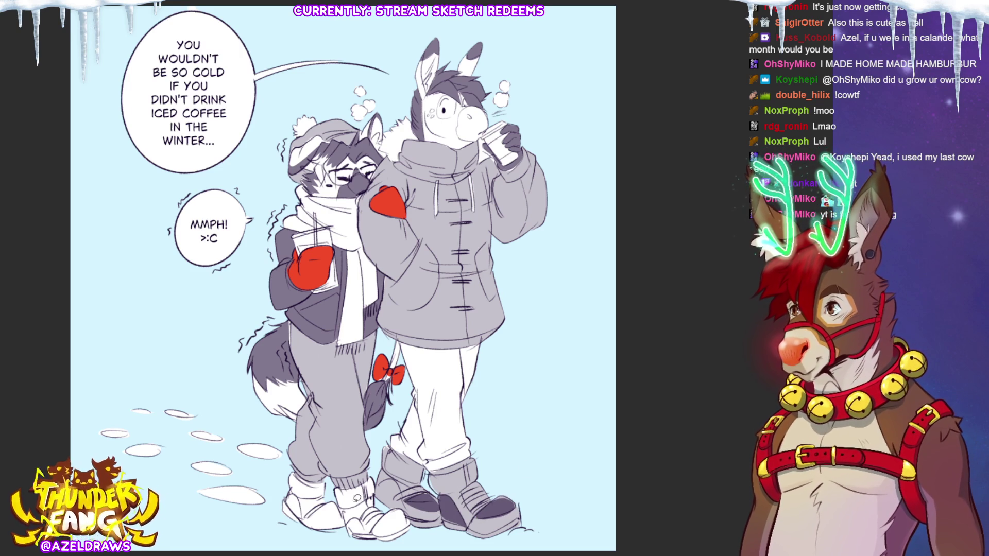
{"action": "mouse_move", "coordinate": [387, 480]}
{"action": "left_mouse_down"}
{"action": "mouse_move", "coordinate": [396, 485]}
{"action": "mouse_move", "coordinate": [385, 507]}
{"action": "left_mouse_up"}
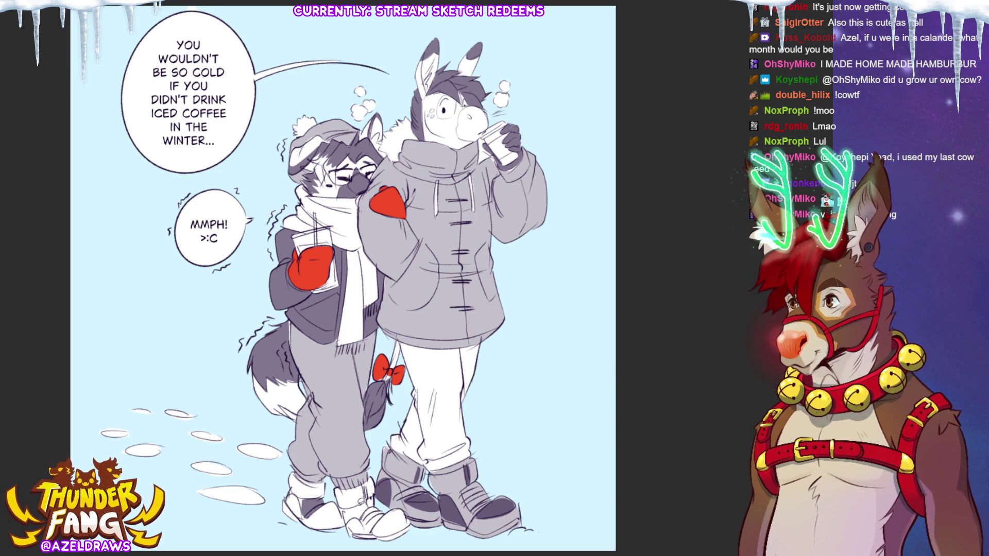
{"action": "left_click_drag", "start_coordinate": [380, 502], "coordinate": [363, 519]}
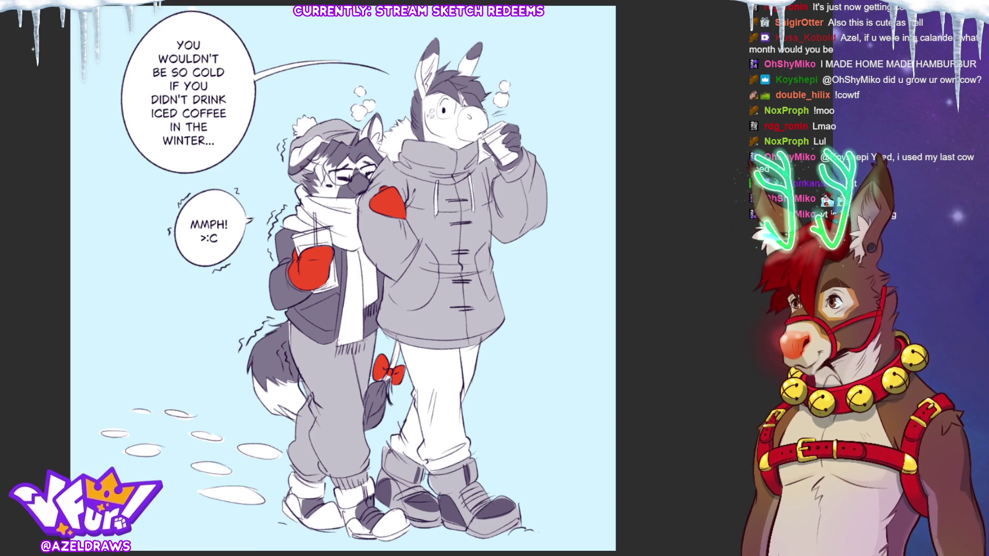
{"action": "scroll", "coordinate": [520, 255], "scroll_direction": "down", "scroll_amount": 5}
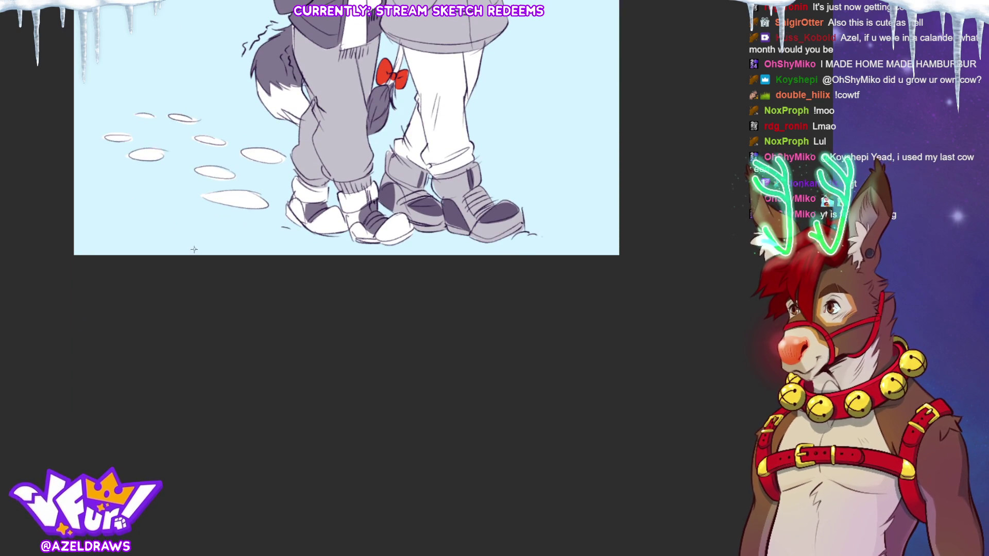
- Write the signature in the bottom-left corner and fit the whole drawing in view
{"action": "left_click_drag", "start_coordinate": [79, 249], "coordinate": [87, 249]}
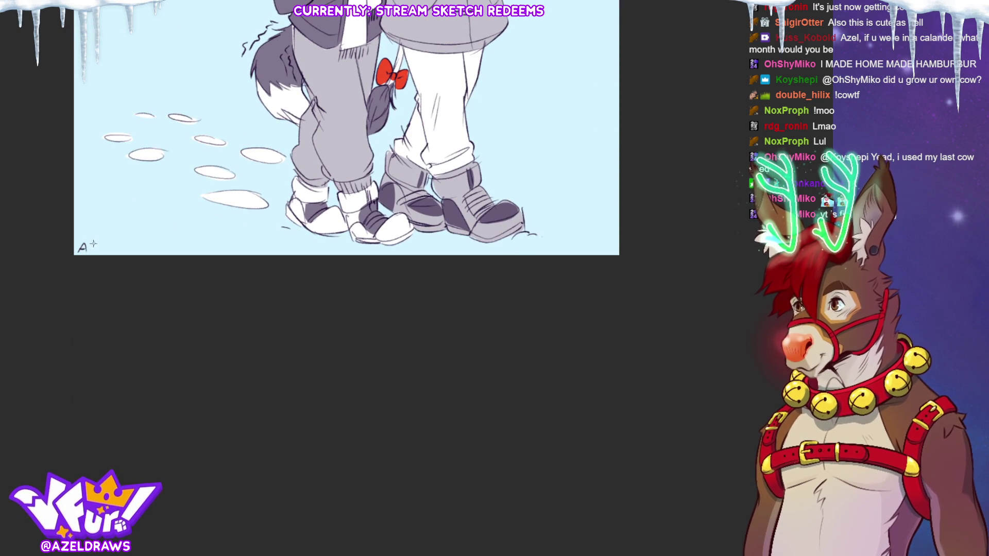
{"action": "left_click_drag", "start_coordinate": [371, 121], "coordinate": [569, 110]}
{"action": "mouse_move", "coordinate": [285, 228]}
{"action": "left_mouse_down"}
{"action": "mouse_move", "coordinate": [292, 240]}
{"action": "mouse_move", "coordinate": [349, 238]}
{"action": "mouse_move", "coordinate": [379, 224]}
{"action": "left_mouse_up"}
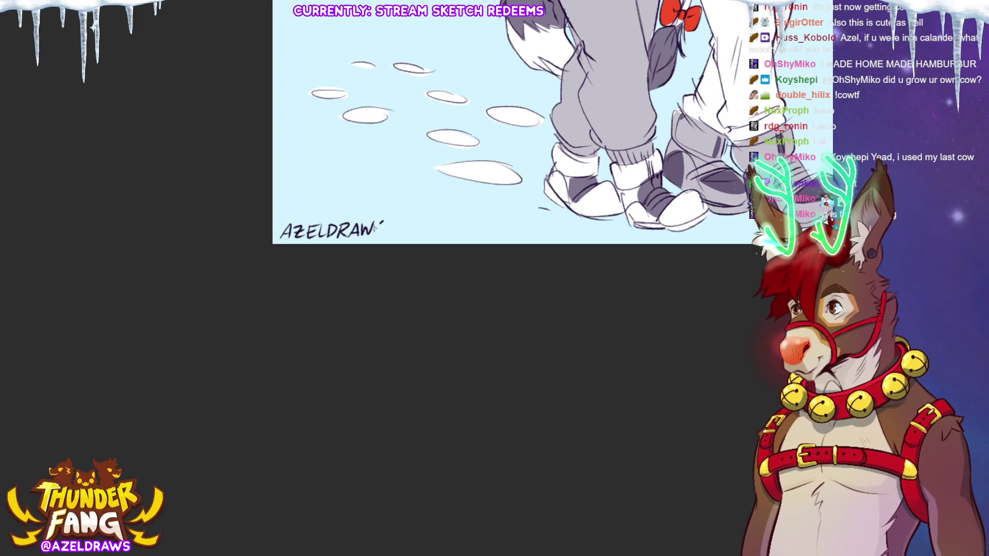
{"action": "key", "text": "ctrl+0"}
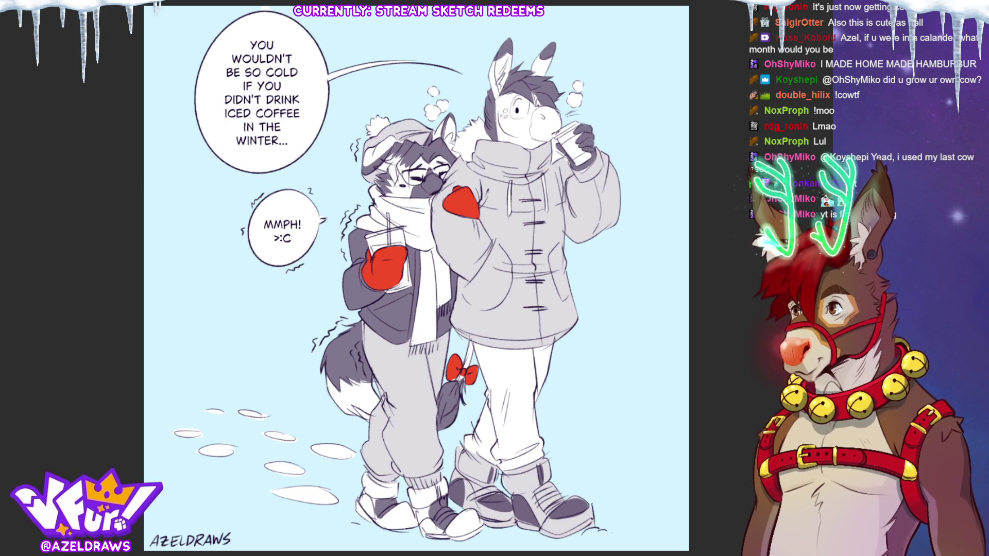
{"action": "scroll", "coordinate": [499, 245], "scroll_direction": "up", "scroll_amount": 3}
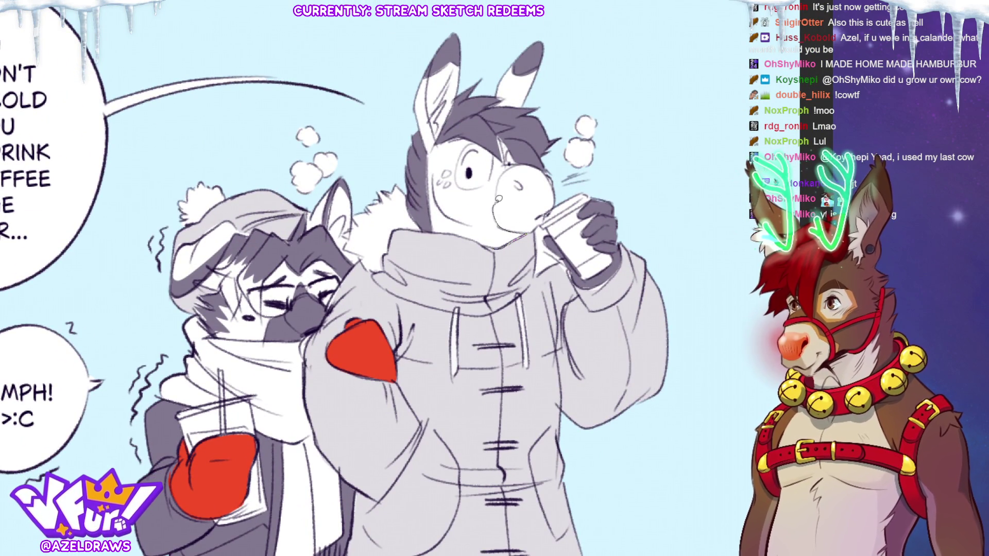
- Shade along the donkey's head outline, brighten its eye area and dab freckle dots on its forehead
{"action": "mouse_move", "coordinate": [491, 148]}
{"action": "left_mouse_down"}
{"action": "mouse_move", "coordinate": [430, 209]}
{"action": "mouse_move", "coordinate": [435, 225]}
{"action": "left_mouse_up"}
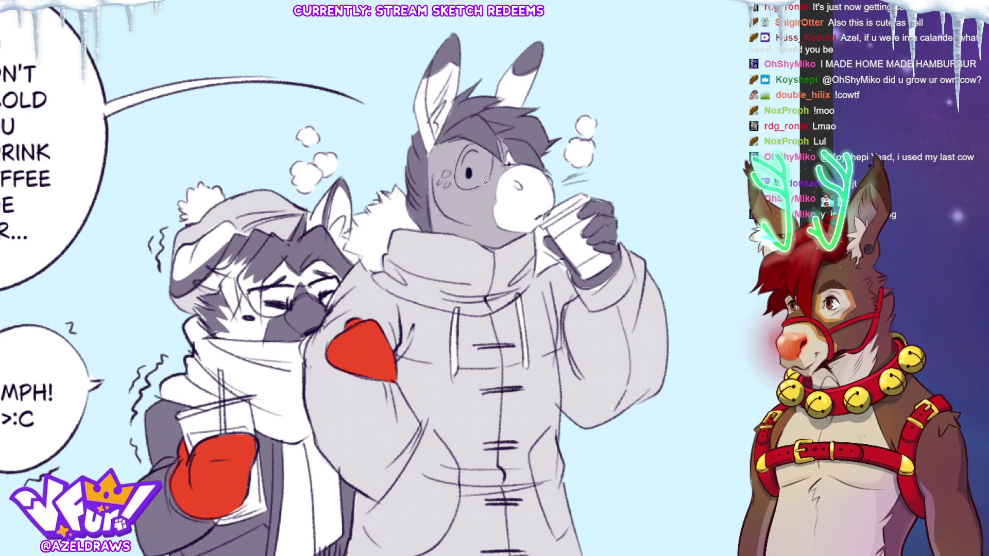
{"action": "left_click_drag", "start_coordinate": [462, 176], "coordinate": [473, 166]}
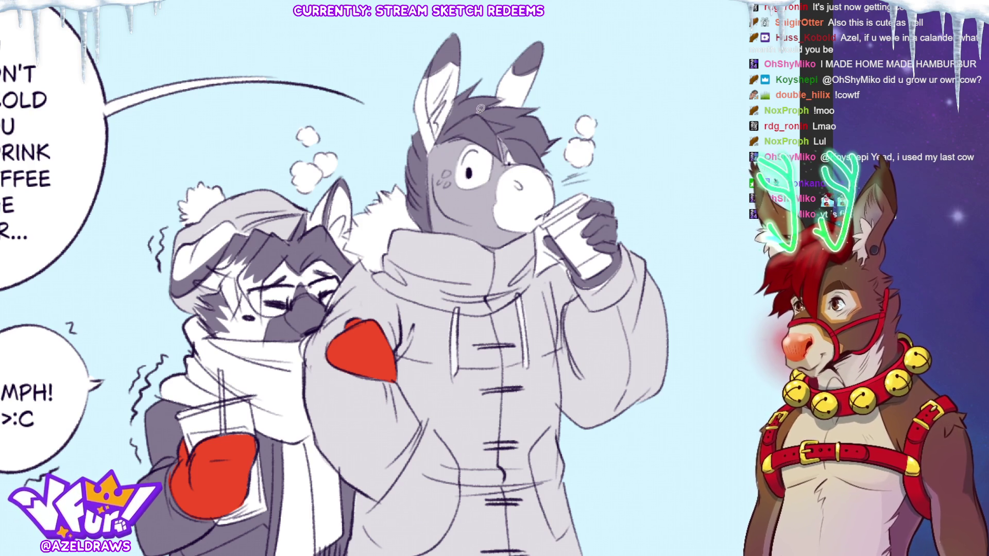
{"action": "left_click", "coordinate": [440, 184]}
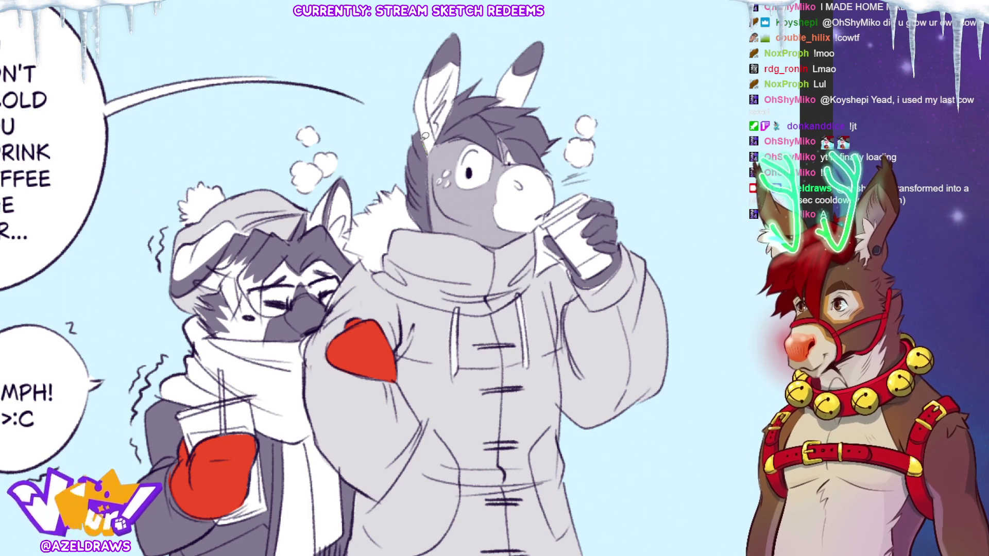
- Sketch ear and hair strokes on the donkey, undoing both as strays
{"action": "left_click_drag", "start_coordinate": [411, 103], "coordinate": [471, 32]}
{"action": "key", "text": "ctrl+z"}
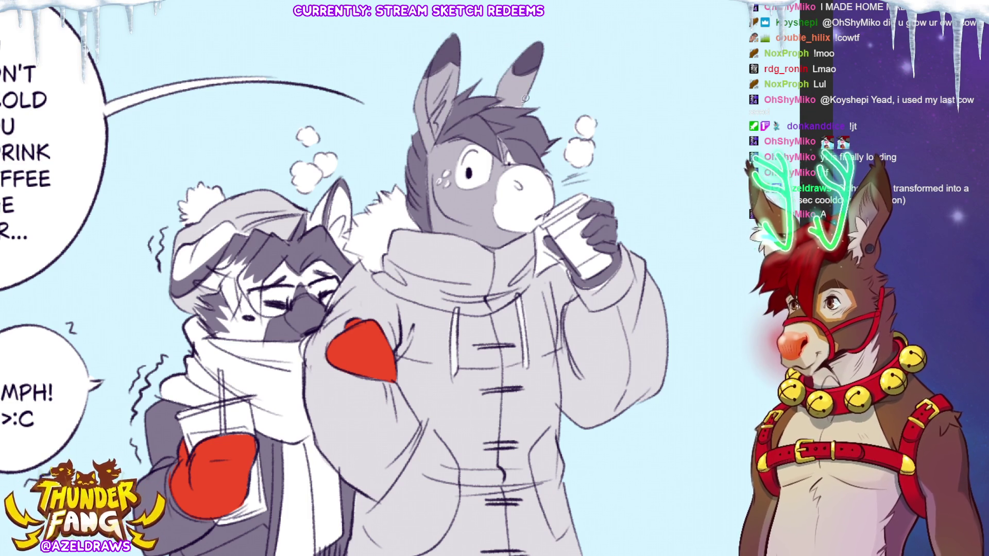
{"action": "left_click_drag", "start_coordinate": [496, 106], "coordinate": [531, 102]}
{"action": "key", "text": "ctrl+z"}
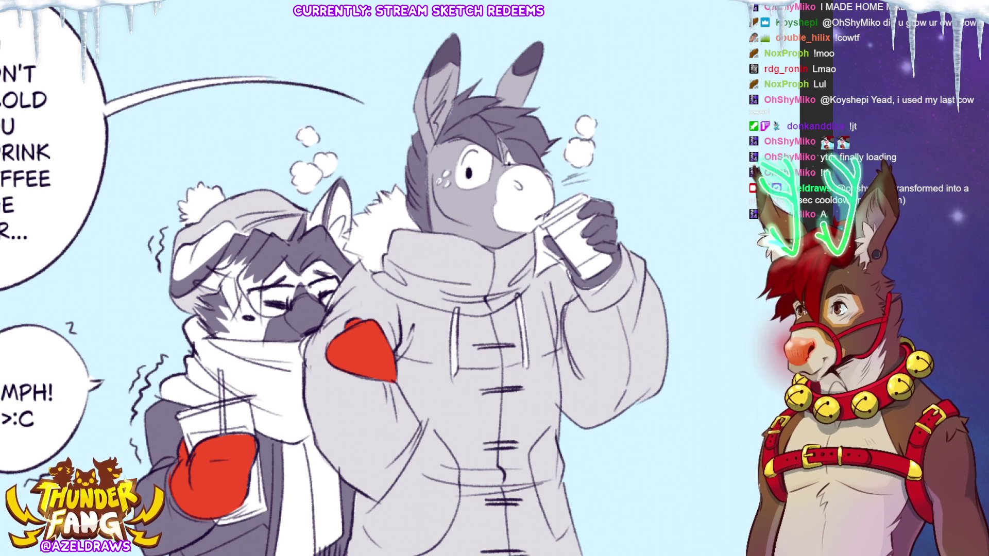
{"action": "scroll", "coordinate": [495, 255], "scroll_direction": "down", "scroll_amount": 5}
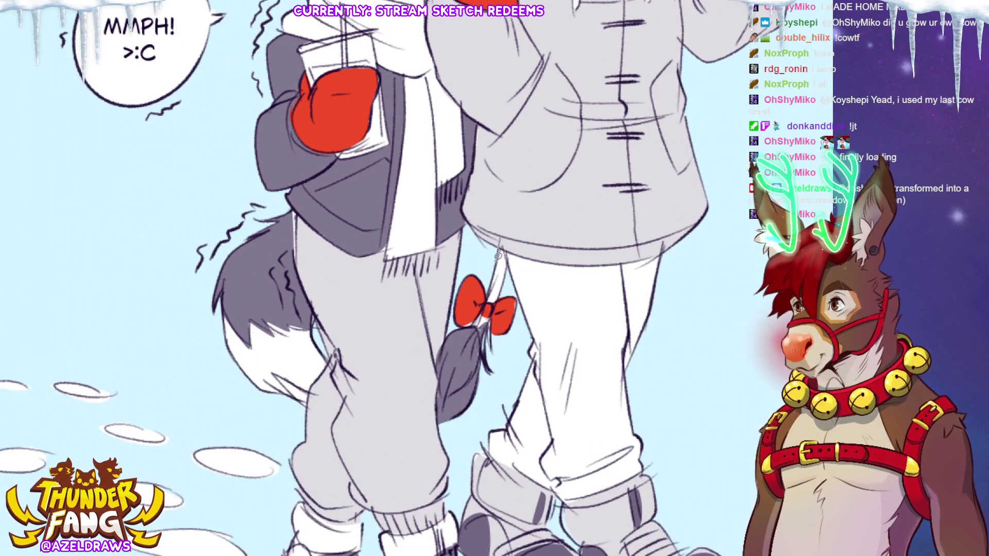
- Draw a thin line along the tail's string
{"action": "left_click_drag", "start_coordinate": [506, 251], "coordinate": [488, 305]}
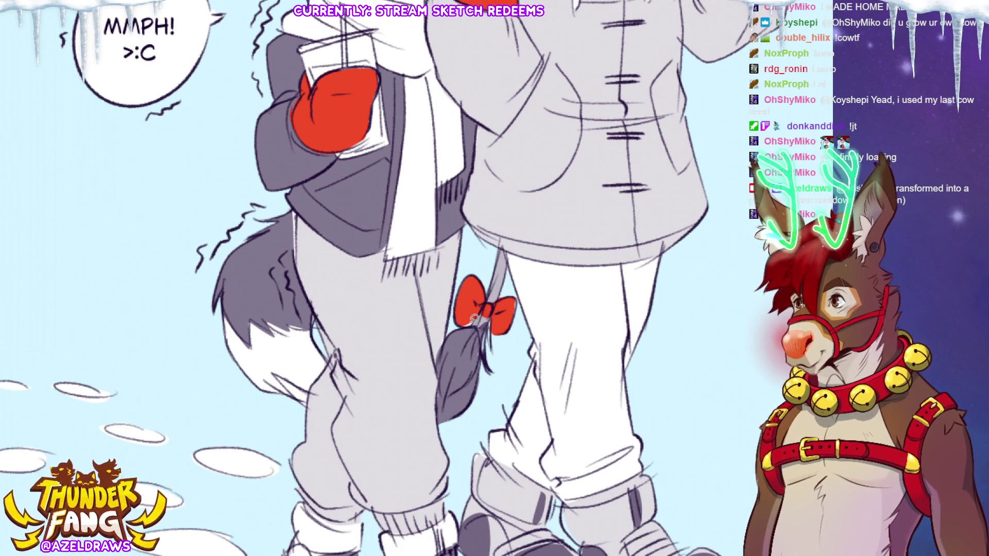
{"action": "key", "text": "ctrl+0"}
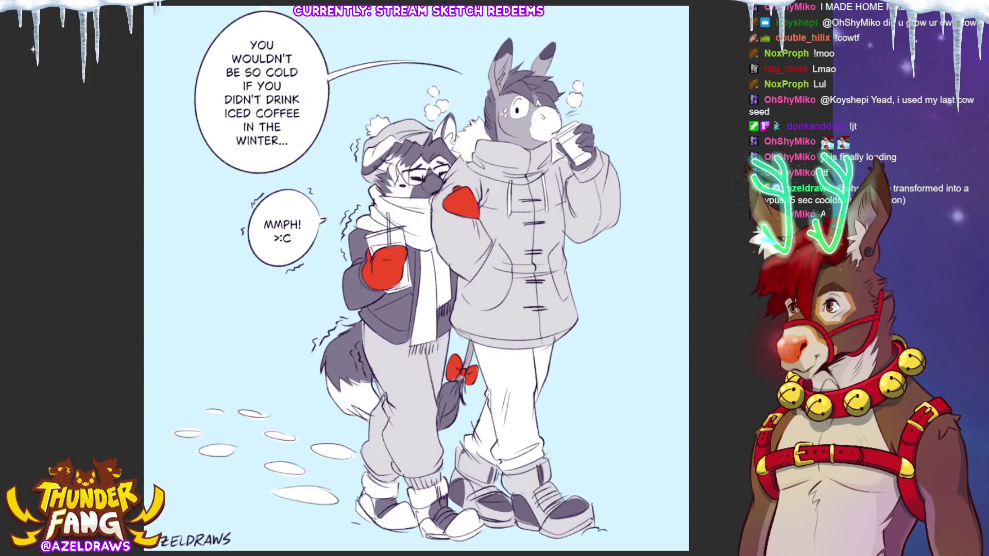
{"action": "scroll", "coordinate": [317, 304], "scroll_direction": "up", "scroll_amount": 3}
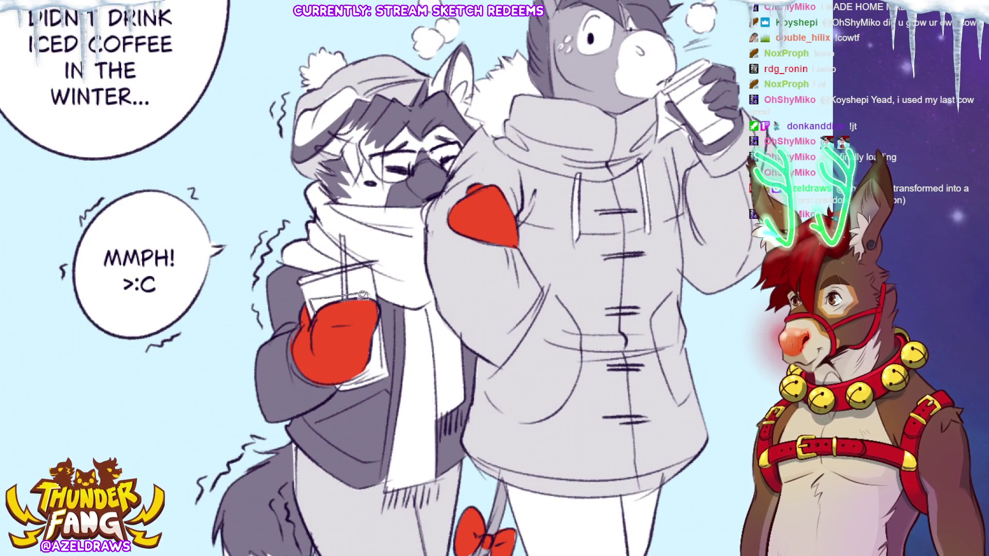
{"action": "key", "text": "ctrl+0"}
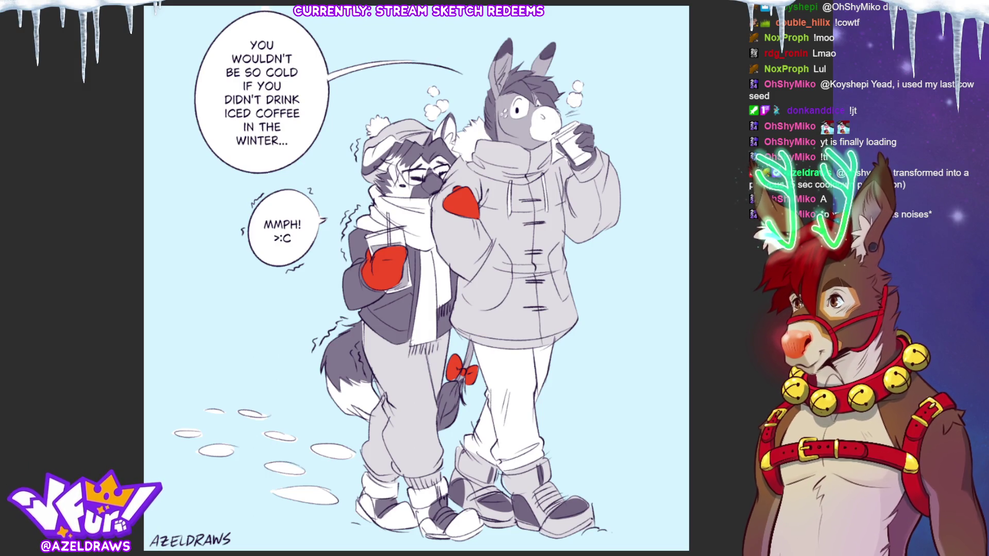
{"action": "scroll", "coordinate": [665, 79], "scroll_direction": "up", "scroll_amount": 2}
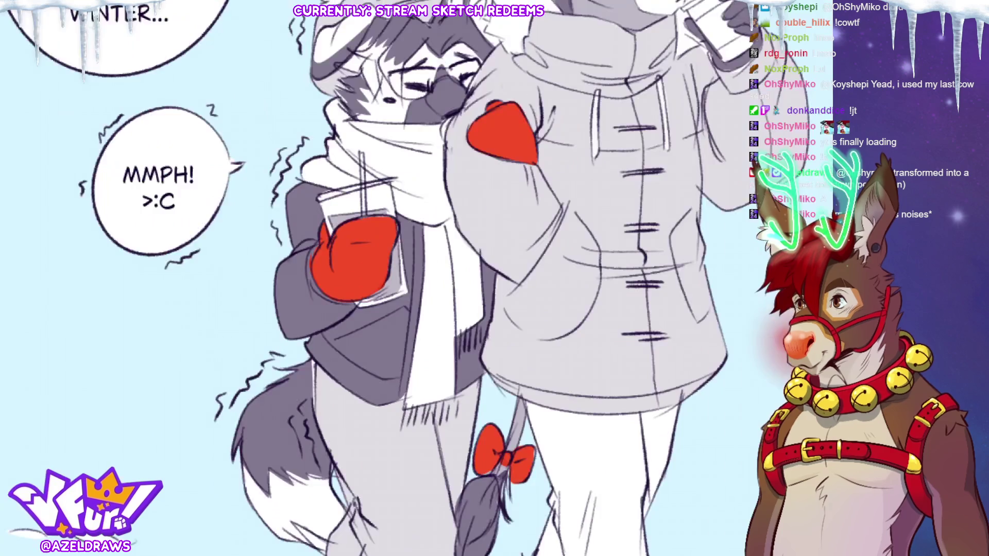
{"action": "scroll", "coordinate": [664, 78], "scroll_direction": "up", "scroll_amount": 1}
{"action": "scroll", "coordinate": [665, 79], "scroll_direction": "up", "scroll_amount": 1}
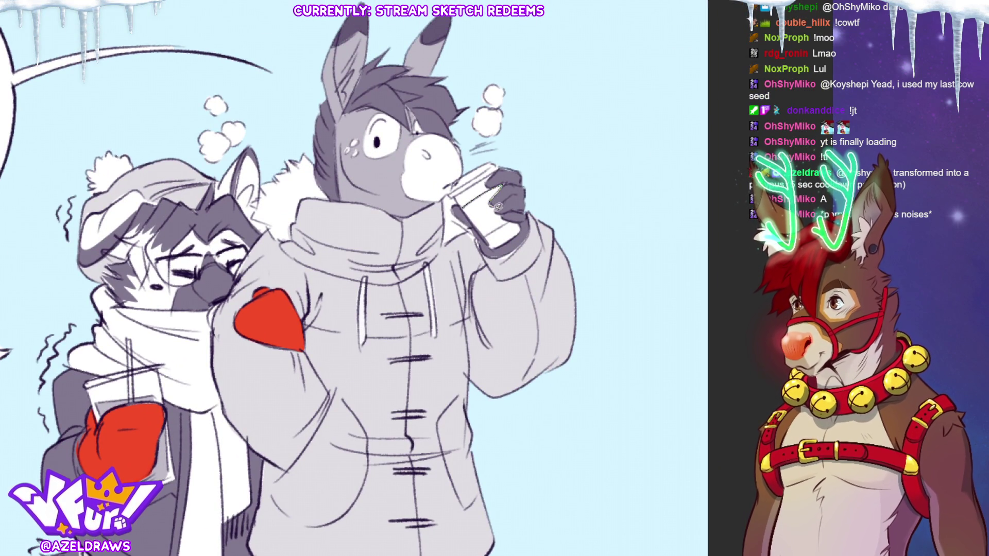
- Fill the donkey's cup with grey shading
{"action": "left_click", "coordinate": [484, 233]}
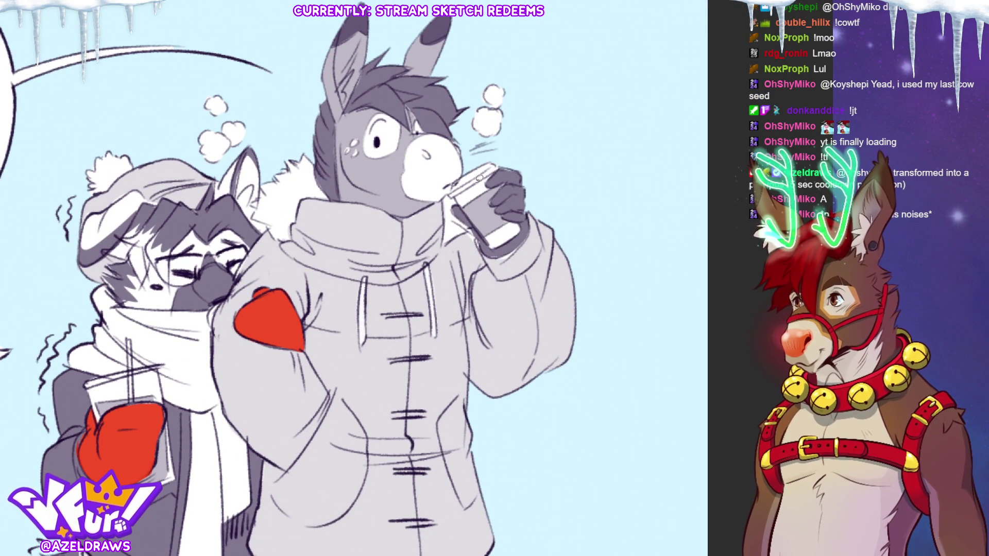
{"action": "key", "text": "ctrl+0"}
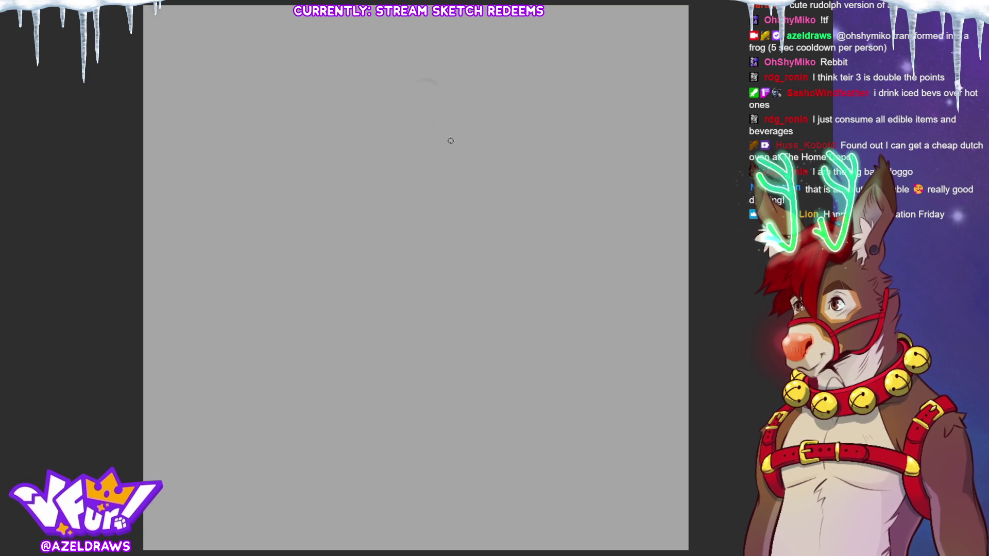
- Draw and reinforce a rough circle near the top of the blank canvas
{"action": "left_click_drag", "start_coordinate": [510, 108], "coordinate": [487, 99]}
{"action": "left_click_drag", "start_coordinate": [442, 137], "coordinate": [462, 98]}
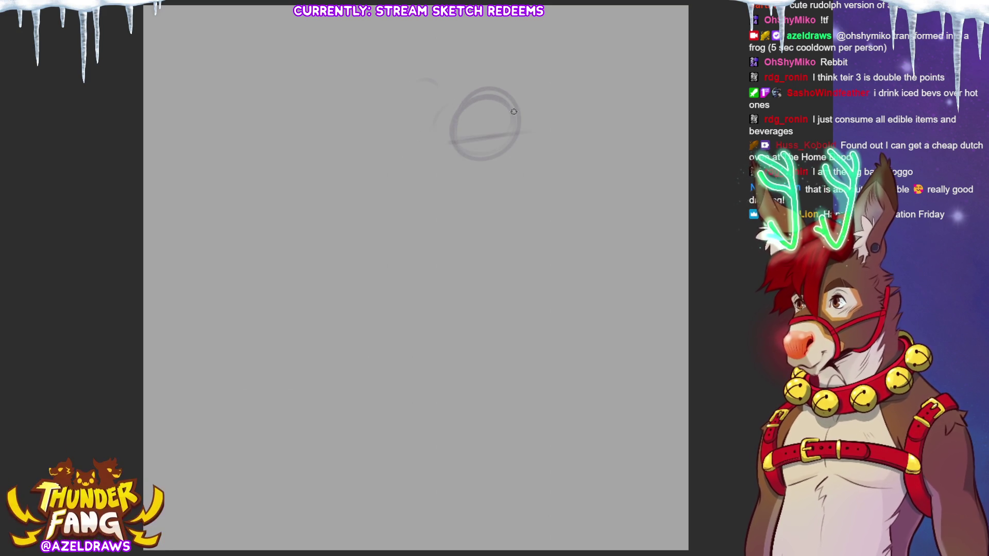
{"action": "mouse_move", "coordinate": [501, 99]}
{"action": "left_mouse_down"}
{"action": "mouse_move", "coordinate": [518, 138]}
{"action": "mouse_move", "coordinate": [547, 128]}
{"action": "mouse_move", "coordinate": [554, 145]}
{"action": "mouse_move", "coordinate": [495, 161]}
{"action": "left_mouse_up"}
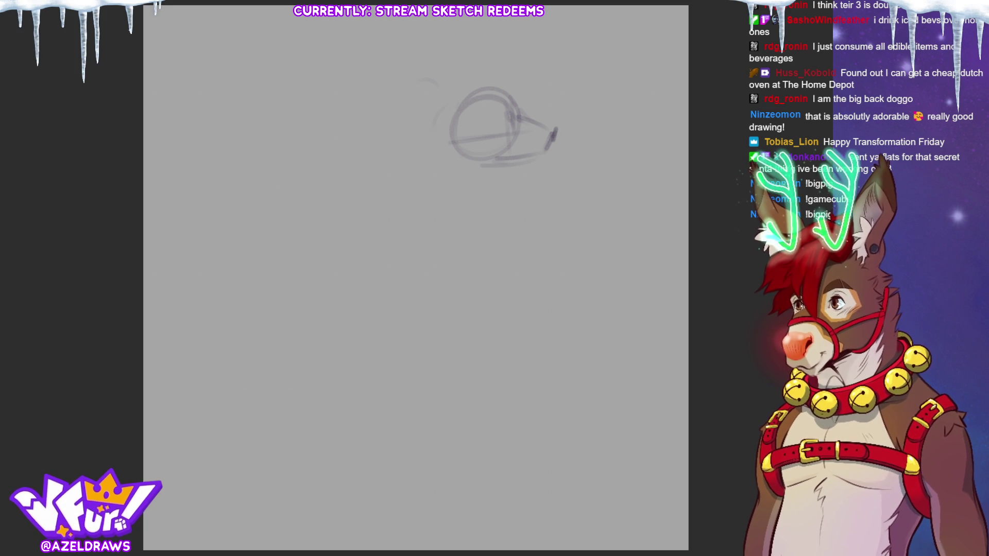
- Sketch wedge-like muzzle strokes off the circle's right side
{"action": "mouse_move", "coordinate": [524, 107]}
{"action": "left_mouse_down"}
{"action": "mouse_move", "coordinate": [545, 123]}
{"action": "mouse_move", "coordinate": [528, 107]}
{"action": "mouse_move", "coordinate": [554, 116]}
{"action": "left_mouse_up"}
{"action": "mouse_move", "coordinate": [516, 96]}
{"action": "left_mouse_down"}
{"action": "mouse_move", "coordinate": [548, 119]}
{"action": "mouse_move", "coordinate": [555, 157]}
{"action": "mouse_move", "coordinate": [532, 157]}
{"action": "left_mouse_up"}
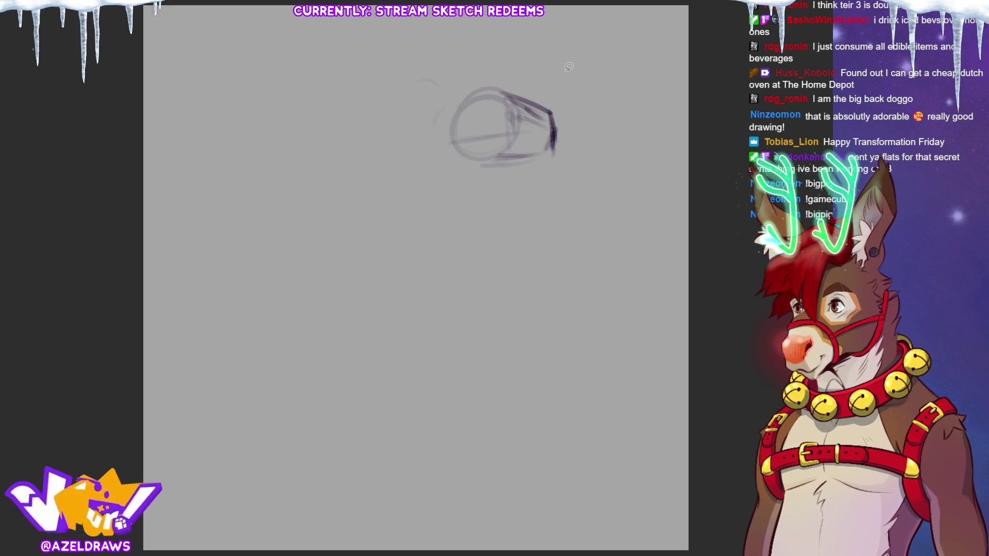
{"action": "key", "text": "ctrl+t"}
- Rotate the head sketch about 14° clockwise, confirm, and darken its lower-right edge
{"action": "left_click_drag", "start_coordinate": [576, 108], "coordinate": [573, 158]}
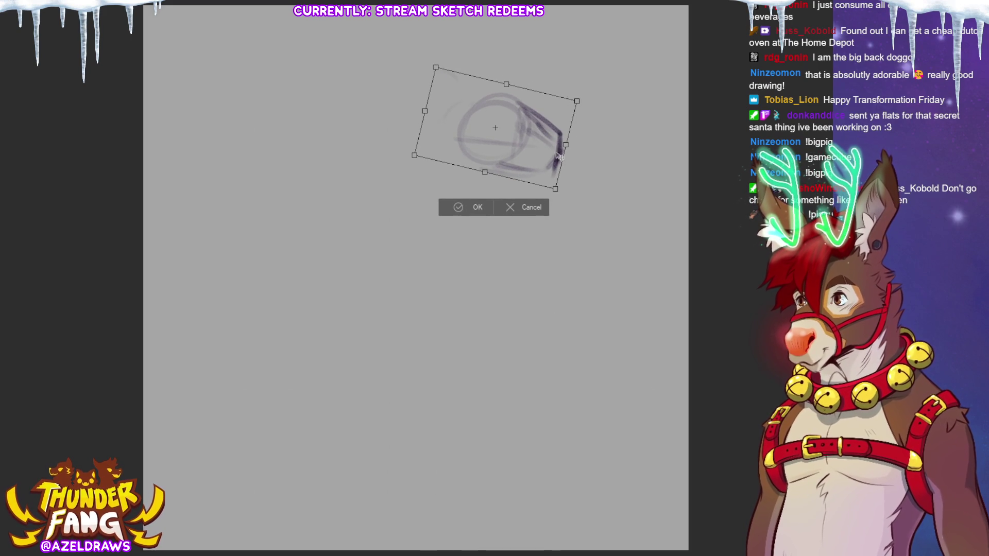
{"action": "left_click", "coordinate": [465, 205]}
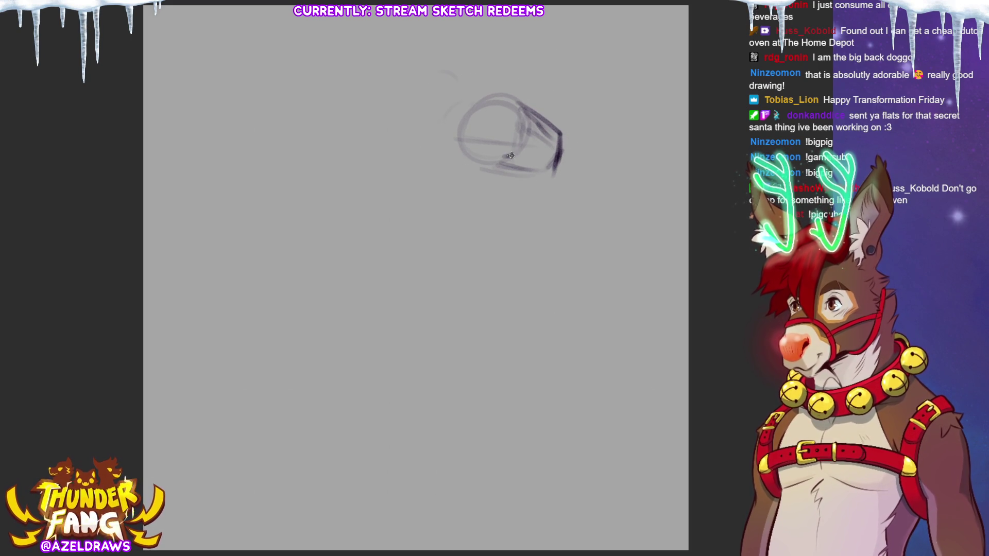
{"action": "left_click_drag", "start_coordinate": [540, 165], "coordinate": [559, 156]}
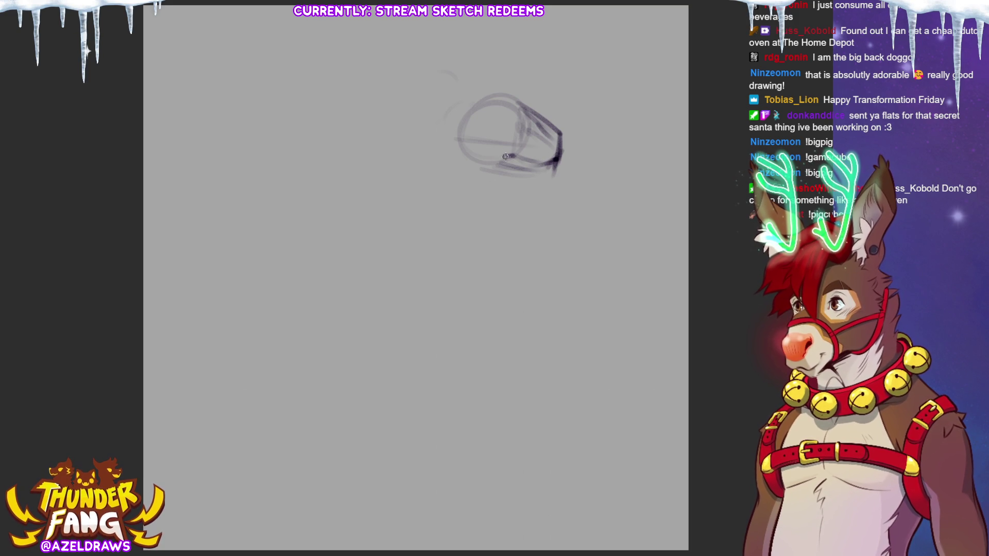
- Darken the head's lower edge and rough in the skull's top and left side
{"action": "left_click_drag", "start_coordinate": [544, 134], "coordinate": [509, 159]}
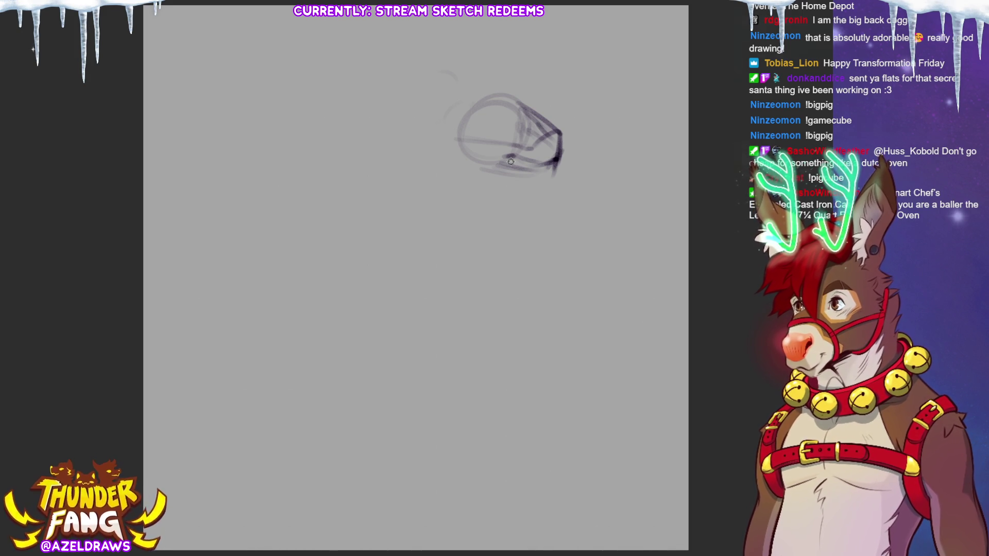
{"action": "mouse_move", "coordinate": [526, 109]}
{"action": "left_mouse_down"}
{"action": "mouse_move", "coordinate": [452, 79]}
{"action": "mouse_move", "coordinate": [446, 104]}
{"action": "mouse_move", "coordinate": [512, 93]}
{"action": "left_mouse_up"}
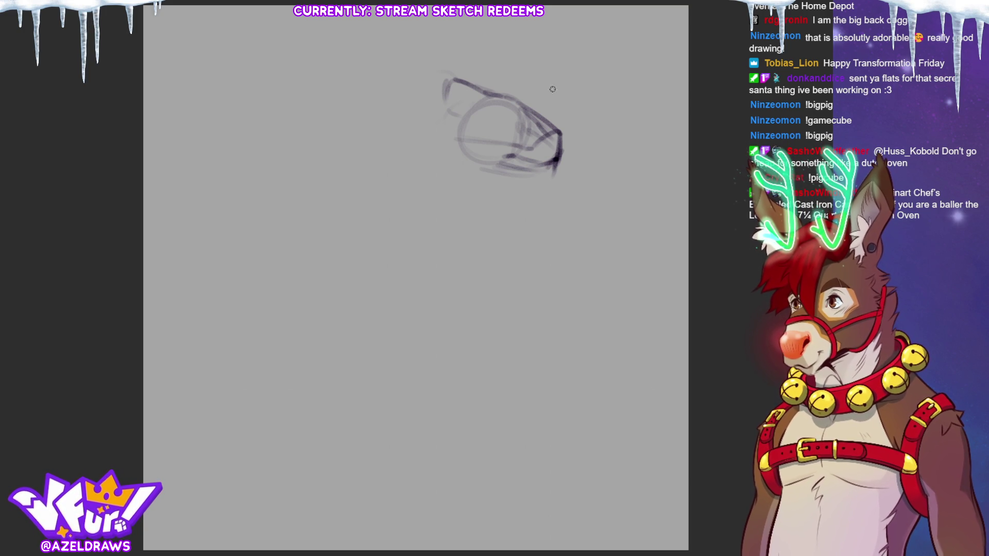
{"action": "mouse_move", "coordinate": [481, 83]}
{"action": "left_mouse_down"}
{"action": "mouse_move", "coordinate": [519, 97]}
{"action": "mouse_move", "coordinate": [523, 118]}
{"action": "left_mouse_up"}
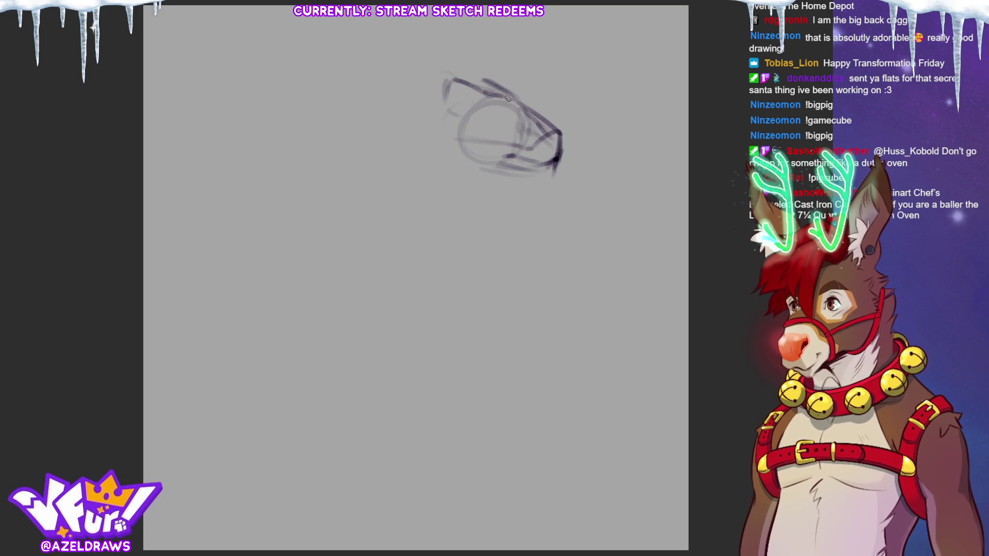
{"action": "mouse_move", "coordinate": [426, 125]}
{"action": "left_mouse_down"}
{"action": "mouse_move", "coordinate": [442, 147]}
{"action": "mouse_move", "coordinate": [465, 131]}
{"action": "mouse_move", "coordinate": [478, 152]}
{"action": "mouse_move", "coordinate": [458, 160]}
{"action": "mouse_move", "coordinate": [474, 168]}
{"action": "left_mouse_up"}
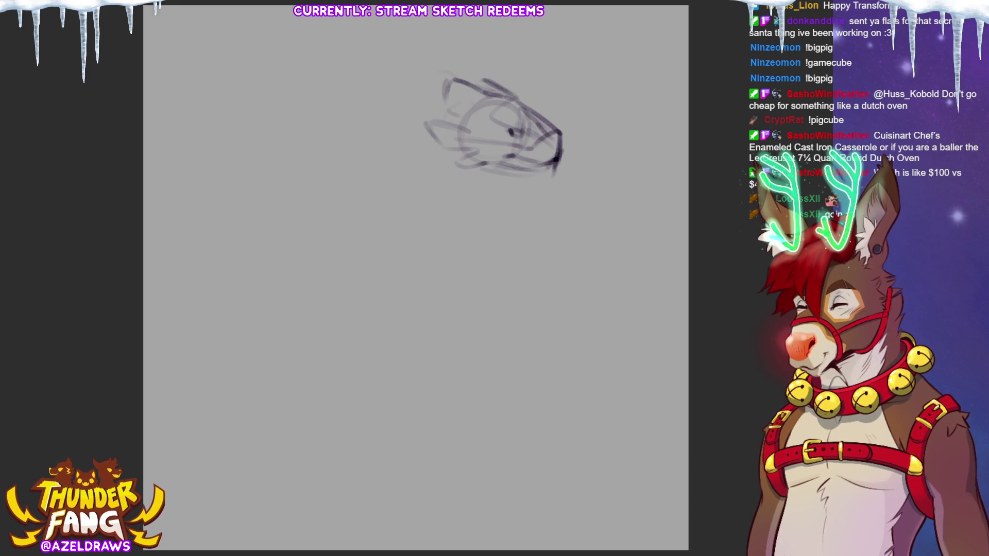
- Sketch the jaw, neck and chest lines below the head and darken them
{"action": "left_click_drag", "start_coordinate": [456, 142], "coordinate": [430, 182]}
{"action": "left_click_drag", "start_coordinate": [447, 142], "coordinate": [367, 324]}
{"action": "mouse_move", "coordinate": [382, 181]}
{"action": "left_mouse_down"}
{"action": "mouse_move", "coordinate": [510, 151]}
{"action": "mouse_move", "coordinate": [366, 231]}
{"action": "mouse_move", "coordinate": [437, 183]}
{"action": "left_mouse_up"}
{"action": "left_click_drag", "start_coordinate": [342, 267], "coordinate": [445, 241]}
{"action": "left_click_drag", "start_coordinate": [474, 177], "coordinate": [479, 213]}
{"action": "left_click_drag", "start_coordinate": [499, 175], "coordinate": [424, 289]}
{"action": "left_click_drag", "start_coordinate": [435, 277], "coordinate": [491, 214]}
{"action": "left_click_drag", "start_coordinate": [467, 164], "coordinate": [515, 153]}
{"action": "mouse_move", "coordinate": [455, 175]}
{"action": "left_mouse_down"}
{"action": "mouse_move", "coordinate": [522, 164]}
{"action": "mouse_move", "coordinate": [469, 210]}
{"action": "left_mouse_up"}
{"action": "mouse_move", "coordinate": [464, 194]}
{"action": "left_mouse_down"}
{"action": "mouse_move", "coordinate": [516, 224]}
{"action": "mouse_move", "coordinate": [495, 165]}
{"action": "mouse_move", "coordinate": [468, 195]}
{"action": "left_mouse_up"}
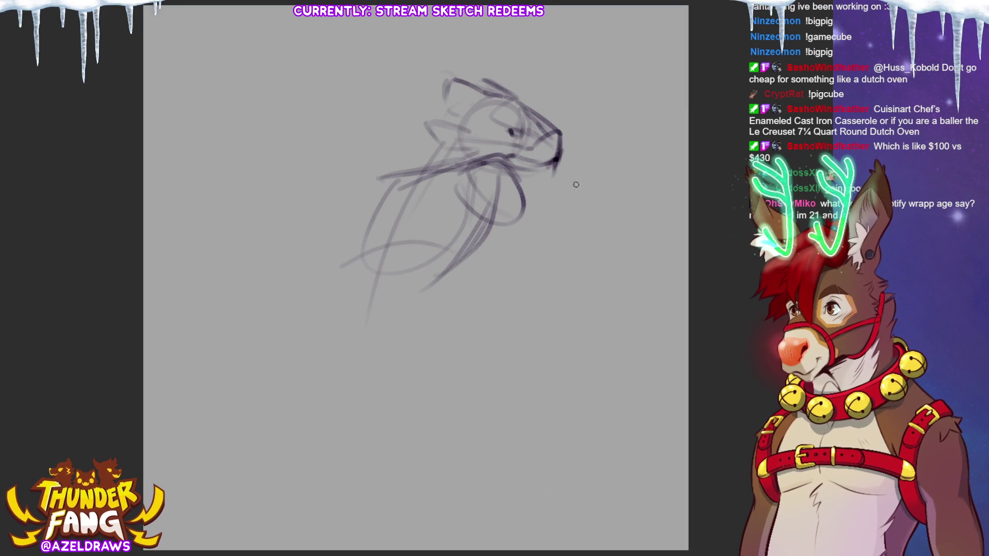
- Draw the body's left contour and belly down to a rounded foot shape
{"action": "left_click_drag", "start_coordinate": [395, 185], "coordinate": [352, 231]}
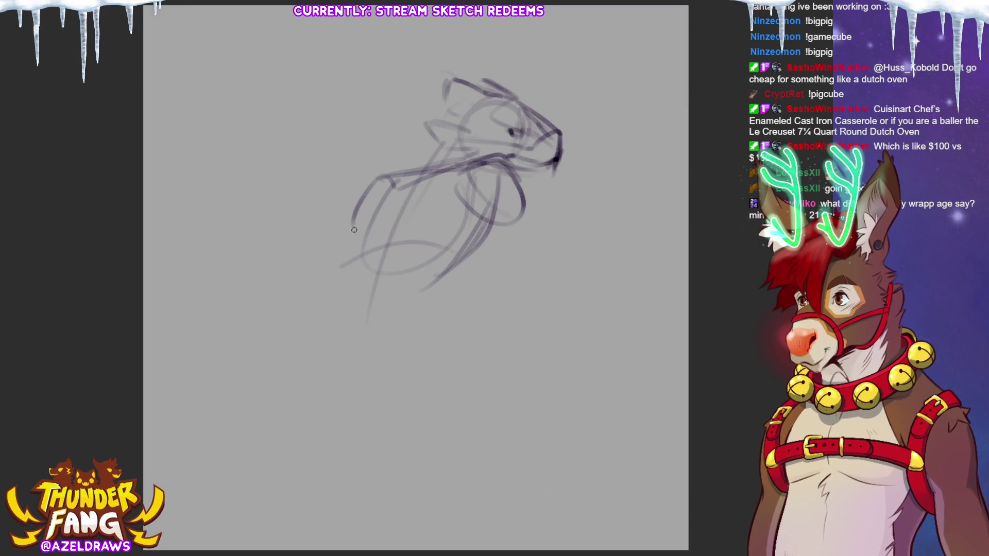
{"action": "mouse_move", "coordinate": [408, 209]}
{"action": "left_mouse_down"}
{"action": "mouse_move", "coordinate": [353, 275]}
{"action": "mouse_move", "coordinate": [424, 290]}
{"action": "left_mouse_up"}
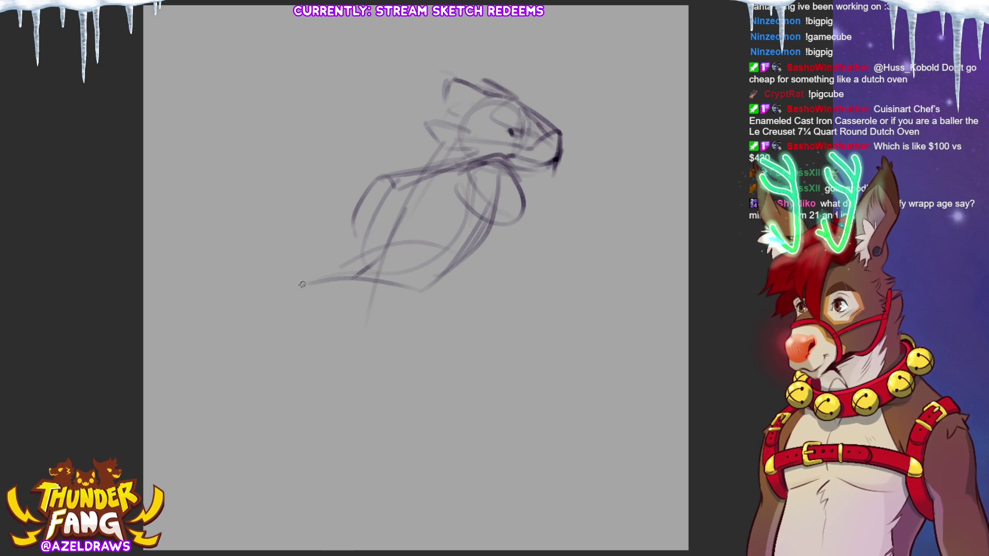
{"action": "mouse_move", "coordinate": [284, 298]}
{"action": "left_mouse_down"}
{"action": "mouse_move", "coordinate": [331, 354]}
{"action": "mouse_move", "coordinate": [414, 303]}
{"action": "left_mouse_up"}
{"action": "mouse_move", "coordinate": [339, 349]}
{"action": "left_mouse_down"}
{"action": "mouse_move", "coordinate": [412, 289]}
{"action": "mouse_move", "coordinate": [399, 283]}
{"action": "mouse_move", "coordinate": [387, 326]}
{"action": "left_mouse_up"}
{"action": "mouse_move", "coordinate": [395, 271]}
{"action": "left_mouse_down"}
{"action": "mouse_move", "coordinate": [299, 284]}
{"action": "mouse_move", "coordinate": [303, 348]}
{"action": "left_mouse_up"}
{"action": "mouse_move", "coordinate": [333, 280]}
{"action": "left_mouse_down"}
{"action": "mouse_move", "coordinate": [320, 344]}
{"action": "mouse_move", "coordinate": [427, 320]}
{"action": "mouse_move", "coordinate": [492, 219]}
{"action": "mouse_move", "coordinate": [422, 226]}
{"action": "left_mouse_up"}
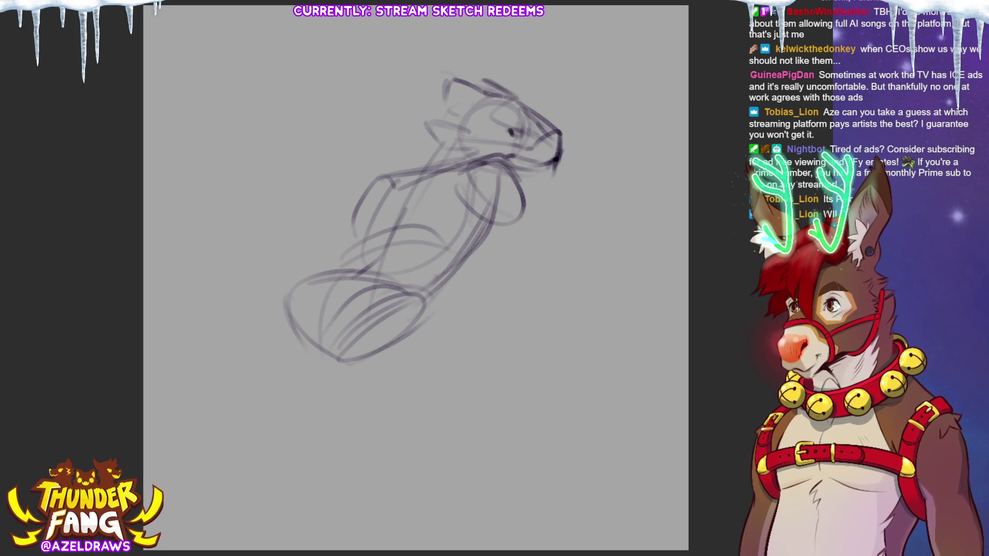
- Add the tail base and darken the back, chest and right body lines
{"action": "left_click_drag", "start_coordinate": [406, 297], "coordinate": [464, 342]}
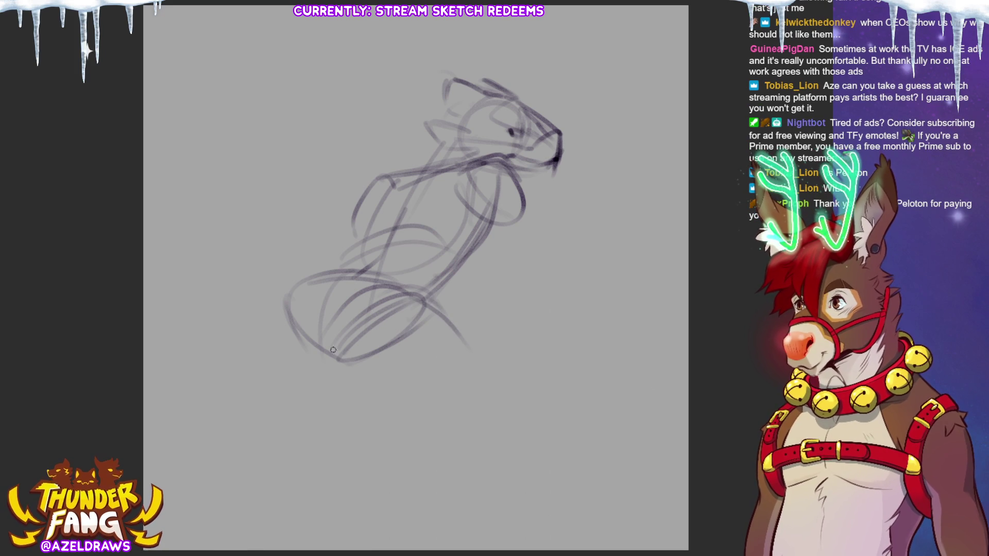
{"action": "mouse_move", "coordinate": [363, 328]}
{"action": "left_mouse_down"}
{"action": "mouse_move", "coordinate": [344, 346]}
{"action": "mouse_move", "coordinate": [445, 300]}
{"action": "left_mouse_up"}
{"action": "left_click_drag", "start_coordinate": [341, 363], "coordinate": [382, 348]}
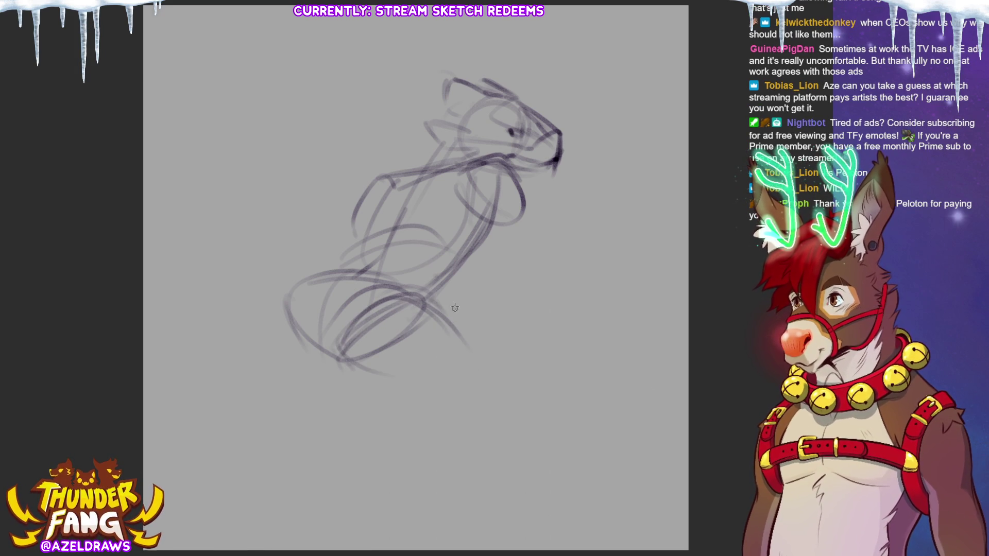
{"action": "left_click_drag", "start_coordinate": [427, 298], "coordinate": [507, 231]}
{"action": "left_click_drag", "start_coordinate": [457, 200], "coordinate": [502, 232]}
{"action": "mouse_move", "coordinate": [528, 172]}
{"action": "left_mouse_down"}
{"action": "mouse_move", "coordinate": [490, 258]}
{"action": "mouse_move", "coordinate": [526, 278]}
{"action": "mouse_move", "coordinate": [519, 224]}
{"action": "left_mouse_up"}
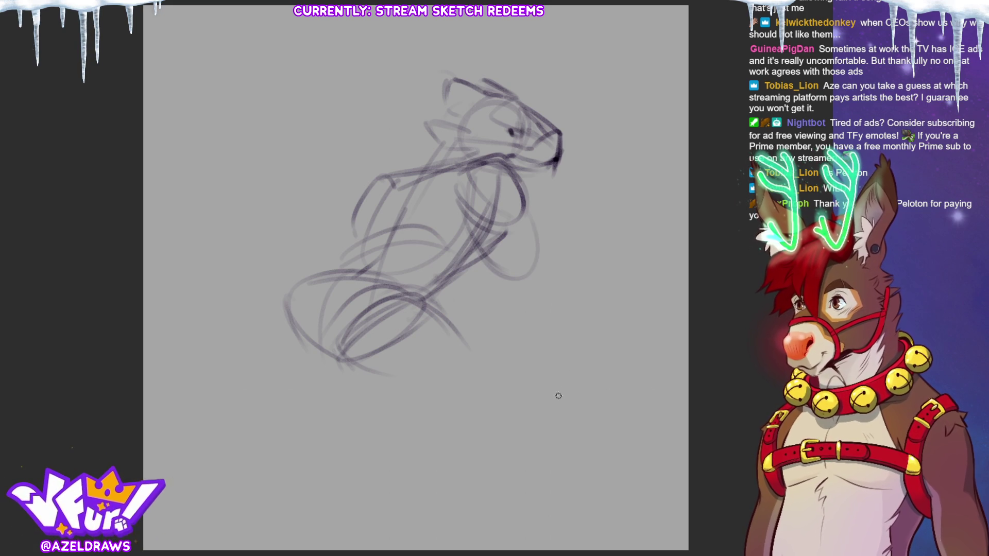
{"action": "mouse_move", "coordinate": [524, 210]}
{"action": "left_mouse_down"}
{"action": "mouse_move", "coordinate": [531, 224]}
{"action": "mouse_move", "coordinate": [487, 263]}
{"action": "mouse_move", "coordinate": [523, 289]}
{"action": "left_mouse_up"}
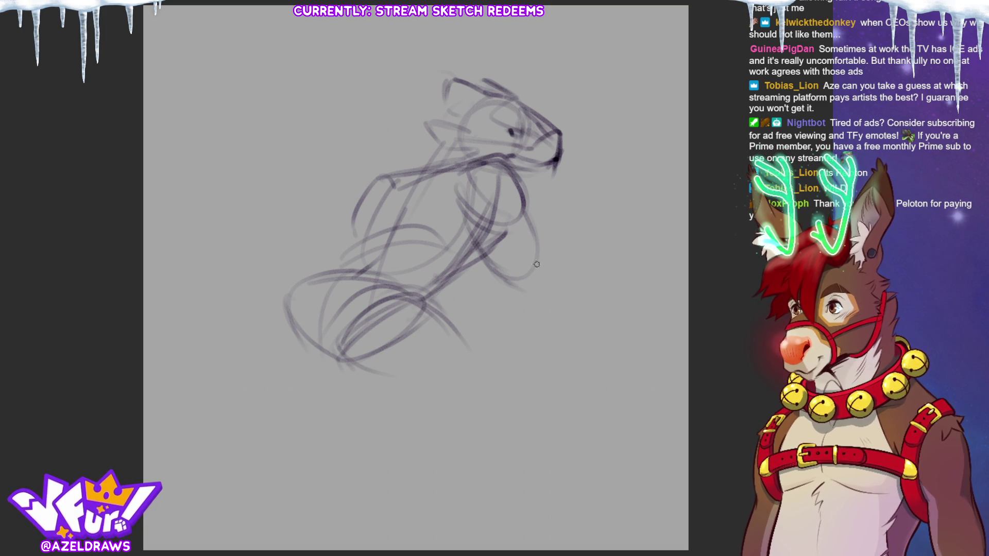
- Sketch an outstretched limb reaching right, ending in a rounded paw
{"action": "mouse_move", "coordinate": [553, 256]}
{"action": "left_mouse_down"}
{"action": "mouse_move", "coordinate": [499, 292]}
{"action": "mouse_move", "coordinate": [574, 318]}
{"action": "mouse_move", "coordinate": [599, 310]}
{"action": "left_mouse_up"}
{"action": "left_click_drag", "start_coordinate": [560, 276], "coordinate": [594, 306]}
{"action": "mouse_move", "coordinate": [514, 304]}
{"action": "left_mouse_down"}
{"action": "mouse_move", "coordinate": [585, 323]}
{"action": "mouse_move", "coordinate": [601, 310]}
{"action": "mouse_move", "coordinate": [605, 279]}
{"action": "mouse_move", "coordinate": [641, 301]}
{"action": "mouse_move", "coordinate": [587, 323]}
{"action": "left_mouse_up"}
{"action": "left_click_drag", "start_coordinate": [637, 298], "coordinate": [647, 311]}
{"action": "mouse_move", "coordinate": [588, 289]}
{"action": "left_mouse_down"}
{"action": "mouse_move", "coordinate": [615, 262]}
{"action": "mouse_move", "coordinate": [641, 286]}
{"action": "mouse_move", "coordinate": [640, 249]}
{"action": "mouse_move", "coordinate": [623, 265]}
{"action": "mouse_move", "coordinate": [667, 254]}
{"action": "mouse_move", "coordinate": [638, 307]}
{"action": "left_mouse_up"}
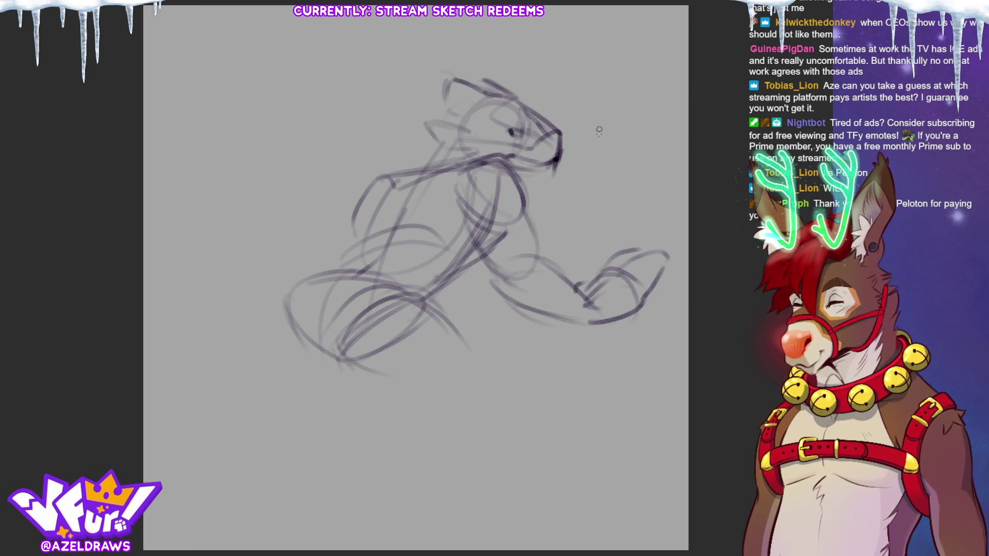
{"action": "mouse_move", "coordinate": [643, 286]}
{"action": "left_mouse_down"}
{"action": "mouse_move", "coordinate": [661, 259]}
{"action": "mouse_move", "coordinate": [655, 286]}
{"action": "mouse_move", "coordinate": [666, 255]}
{"action": "left_mouse_up"}
- Undo the paw-tip scribbles, then darken the chest, arm and back lines
{"action": "key", "text": "ctrl+z"}
{"action": "key", "text": "ctrl+z"}
{"action": "key", "text": "ctrl+z"}
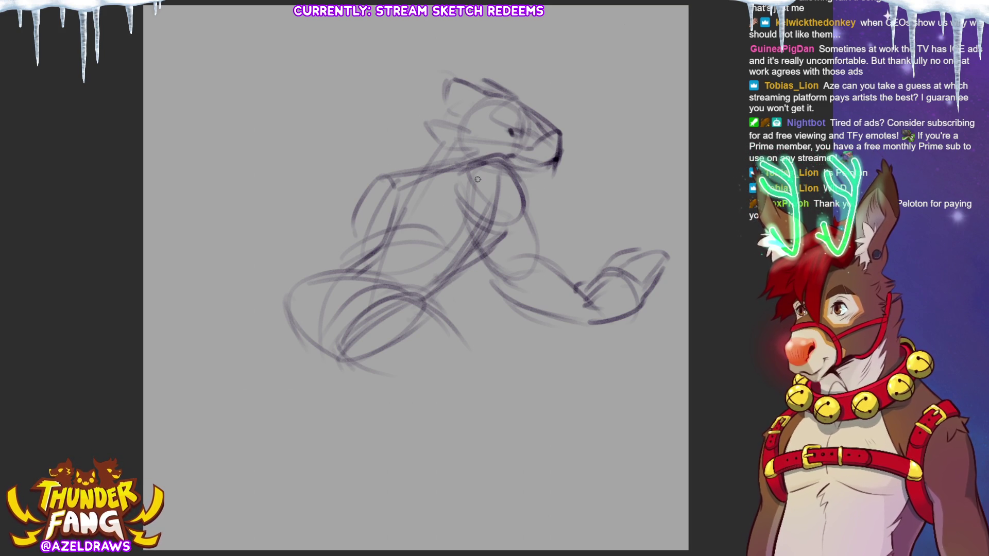
{"action": "left_click_drag", "start_coordinate": [458, 207], "coordinate": [526, 310]}
{"action": "mouse_move", "coordinate": [524, 201]}
{"action": "left_mouse_down"}
{"action": "mouse_move", "coordinate": [543, 259]}
{"action": "mouse_move", "coordinate": [570, 271]}
{"action": "left_mouse_up"}
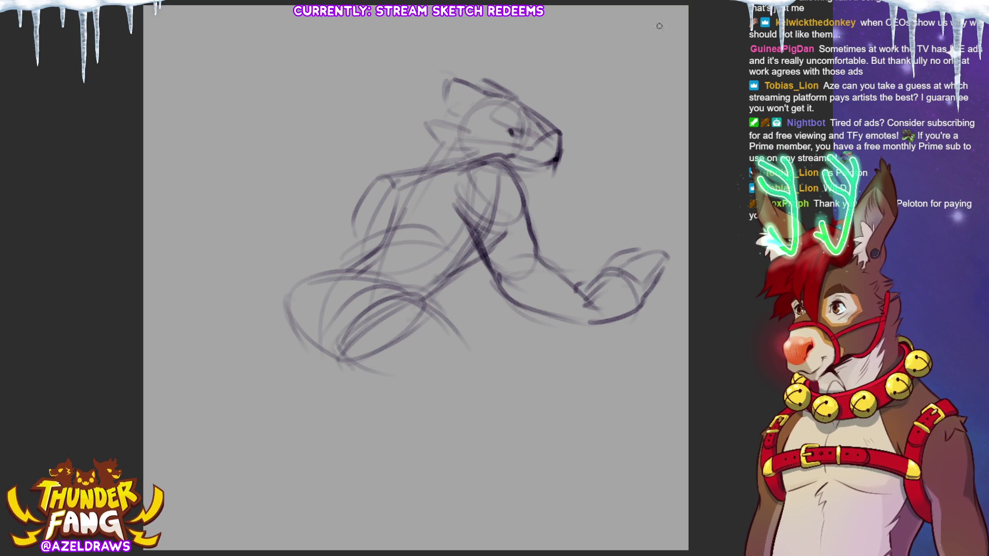
{"action": "mouse_move", "coordinate": [396, 167]}
{"action": "left_mouse_down"}
{"action": "mouse_move", "coordinate": [361, 210]}
{"action": "mouse_move", "coordinate": [352, 253]}
{"action": "left_mouse_up"}
{"action": "left_click_drag", "start_coordinate": [402, 208], "coordinate": [408, 173]}
- Strengthen the upper back, neck and left torso lines with darker strokes
{"action": "left_click_drag", "start_coordinate": [445, 139], "coordinate": [399, 178]}
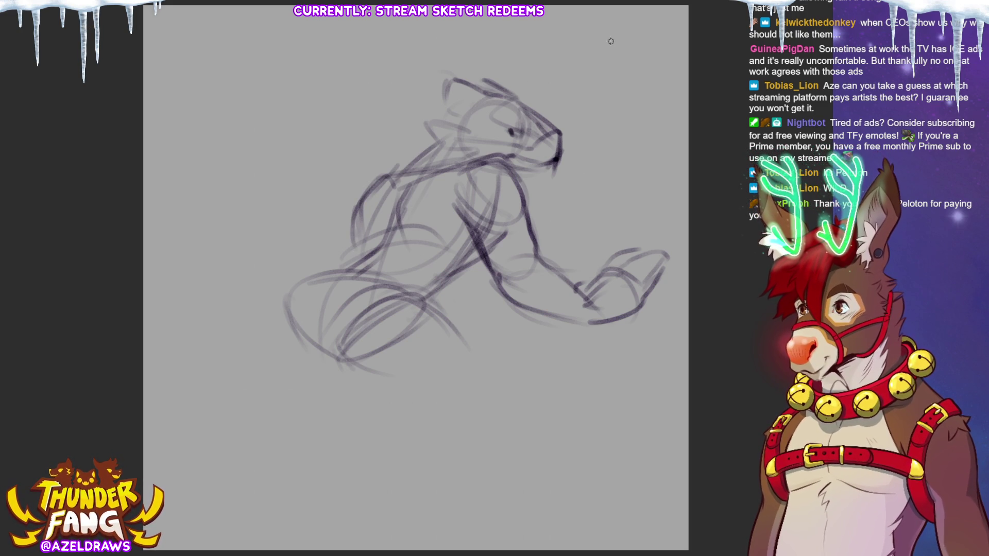
{"action": "left_click_drag", "start_coordinate": [464, 170], "coordinate": [499, 161]}
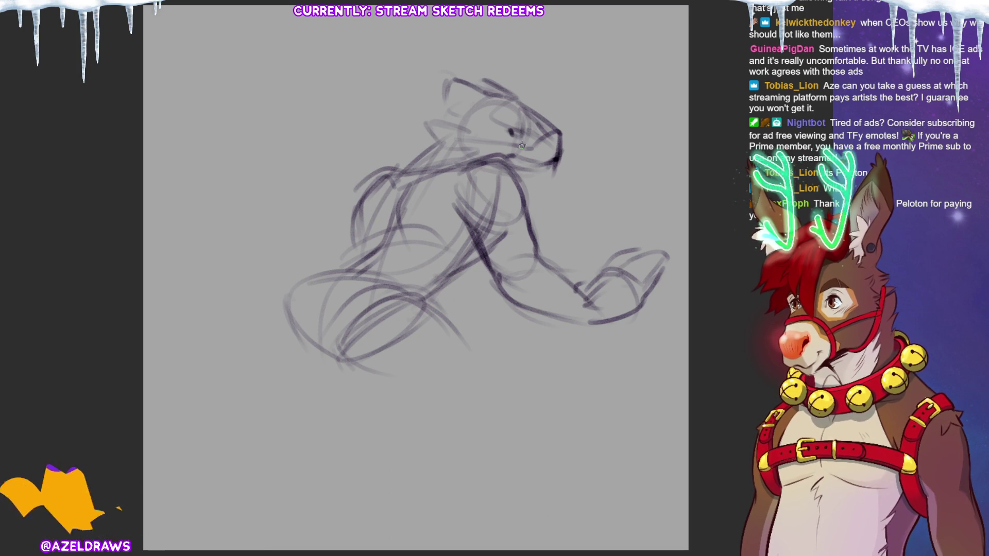
{"action": "left_click_drag", "start_coordinate": [323, 195], "coordinate": [374, 181]}
{"action": "left_click_drag", "start_coordinate": [298, 209], "coordinate": [324, 234]}
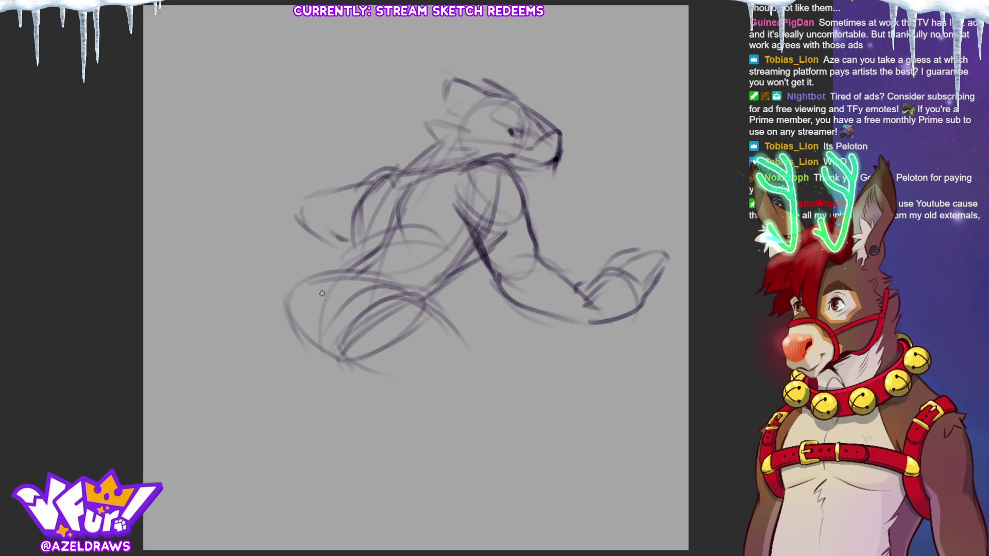
{"action": "mouse_move", "coordinate": [316, 273]}
{"action": "left_mouse_down"}
{"action": "mouse_move", "coordinate": [288, 333]}
{"action": "mouse_move", "coordinate": [342, 345]}
{"action": "left_mouse_up"}
{"action": "left_click_drag", "start_coordinate": [352, 264], "coordinate": [313, 280]}
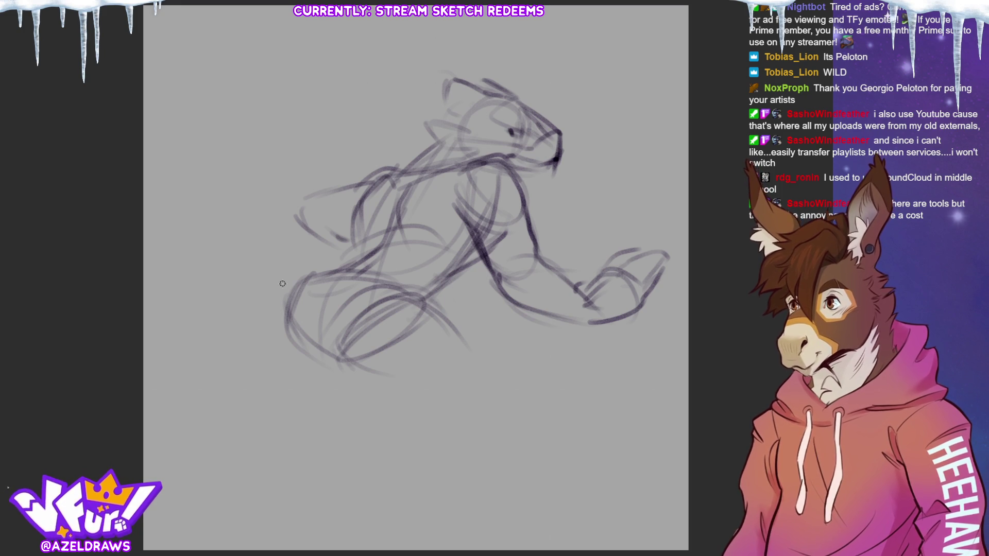
- Darken the lower body lines and strengthen the torso contours
{"action": "mouse_move", "coordinate": [285, 306]}
{"action": "left_mouse_down"}
{"action": "mouse_move", "coordinate": [340, 264]}
{"action": "mouse_move", "coordinate": [401, 279]}
{"action": "left_mouse_up"}
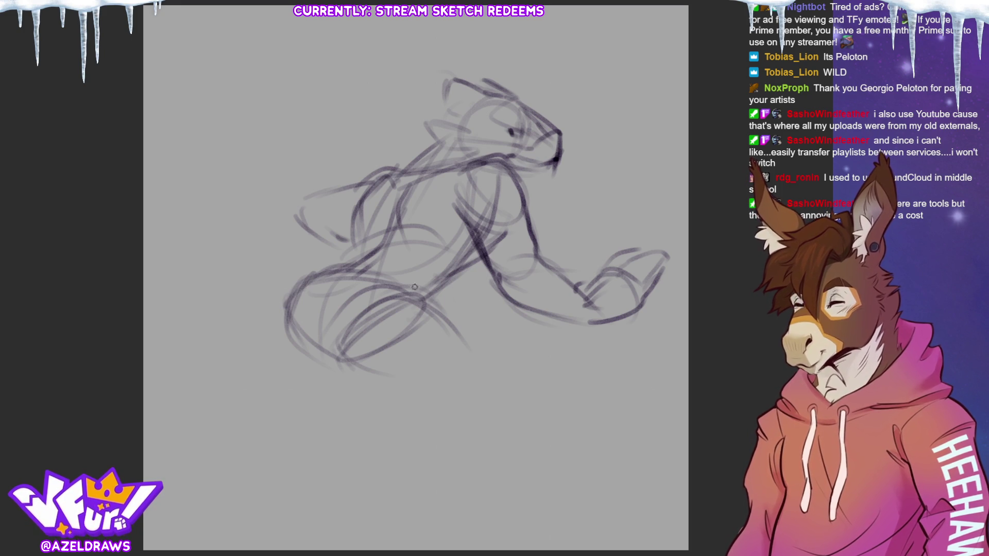
{"action": "left_click_drag", "start_coordinate": [329, 269], "coordinate": [391, 276]}
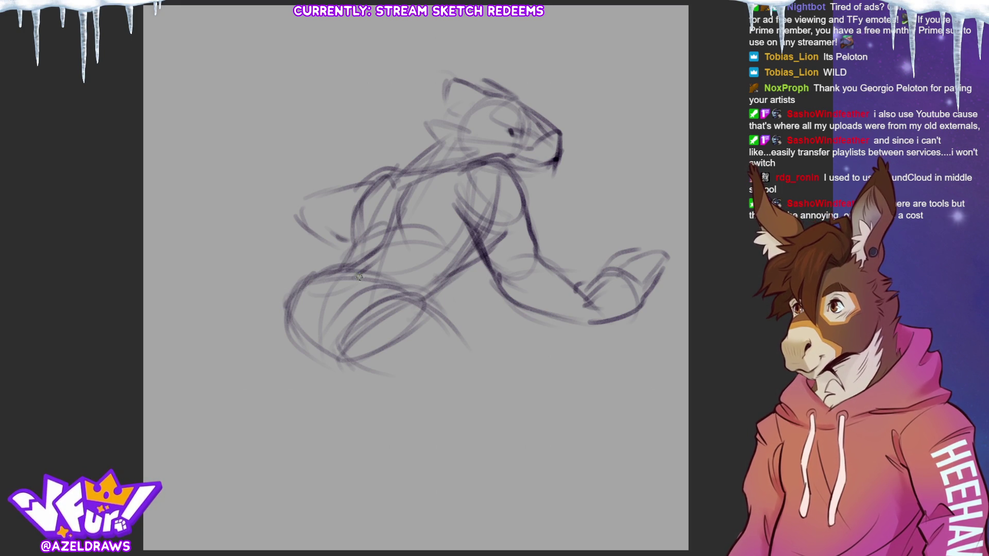
{"action": "mouse_move", "coordinate": [424, 174]}
{"action": "left_mouse_down"}
{"action": "mouse_move", "coordinate": [403, 223]}
{"action": "mouse_move", "coordinate": [460, 215]}
{"action": "left_mouse_up"}
{"action": "mouse_move", "coordinate": [471, 164]}
{"action": "left_mouse_down"}
{"action": "mouse_move", "coordinate": [377, 185]}
{"action": "mouse_move", "coordinate": [366, 223]}
{"action": "left_mouse_up"}
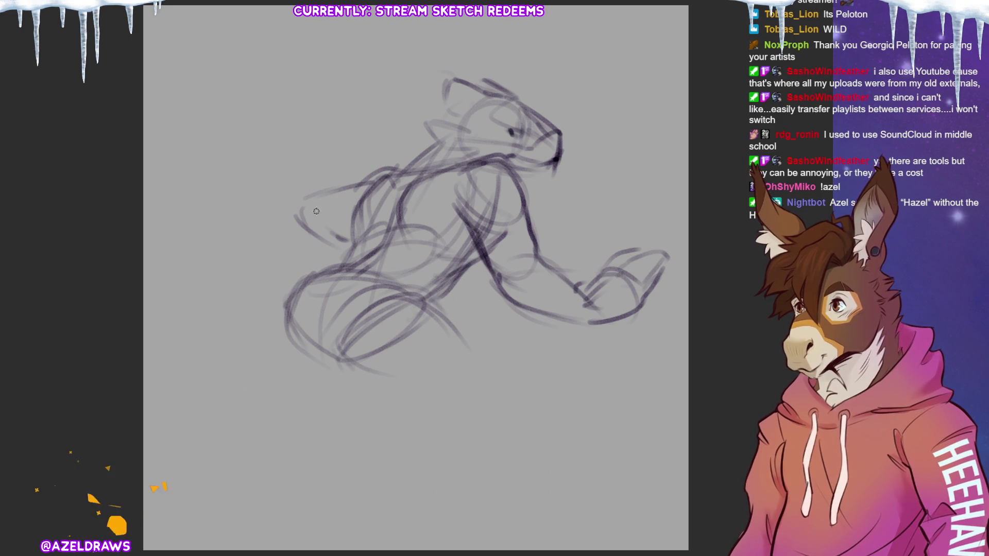
- Reinforce the upper back curve and lower-left body, then start a free transform
{"action": "left_click_drag", "start_coordinate": [364, 178], "coordinate": [334, 196]}
{"action": "mouse_move", "coordinate": [408, 165]}
{"action": "left_mouse_down"}
{"action": "mouse_move", "coordinate": [335, 196]}
{"action": "mouse_move", "coordinate": [337, 258]}
{"action": "left_mouse_up"}
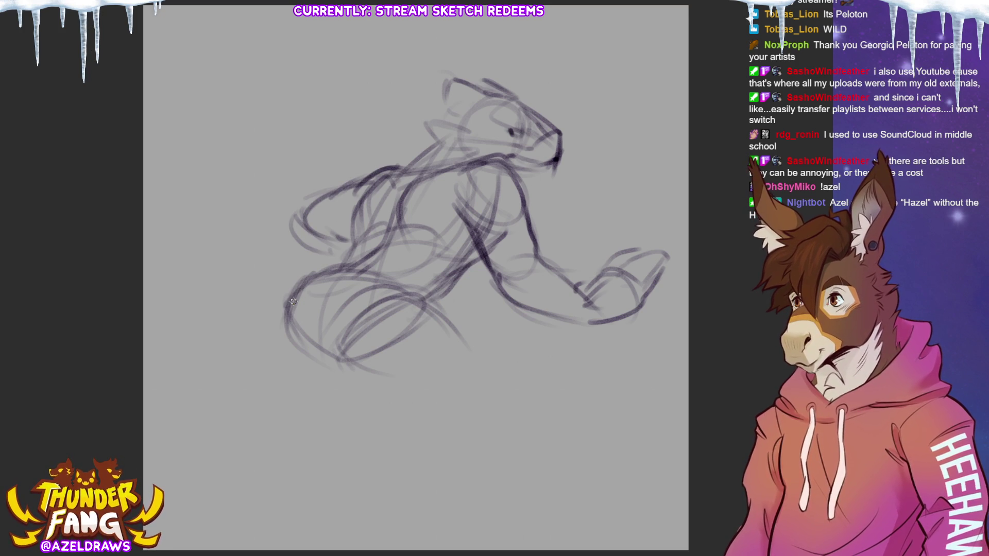
{"action": "left_click_drag", "start_coordinate": [291, 297], "coordinate": [275, 349]}
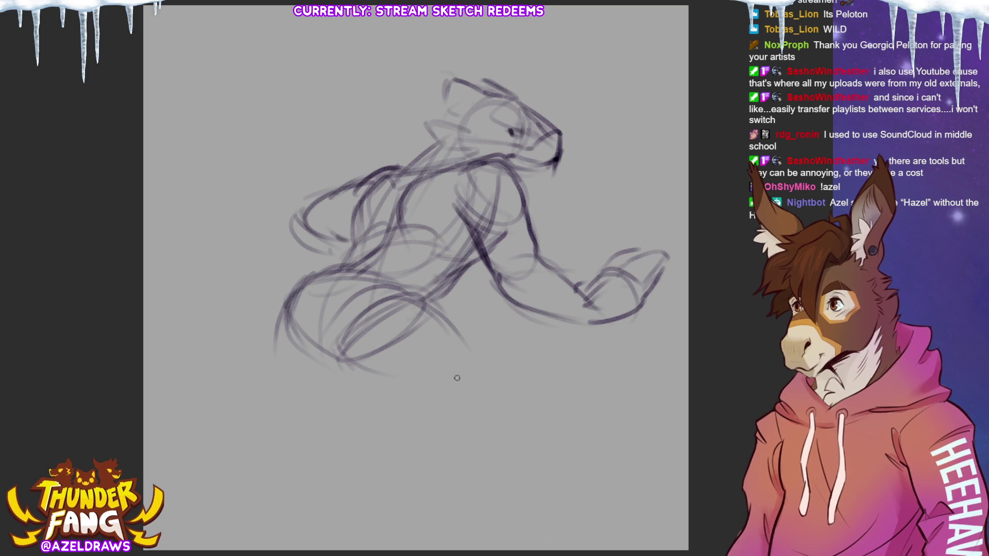
{"action": "key", "text": "ctrl+t"}
- Nudge the sketch up and right, confirm it, and darken the hip area
{"action": "left_click_drag", "start_coordinate": [527, 280], "coordinate": [538, 261]}
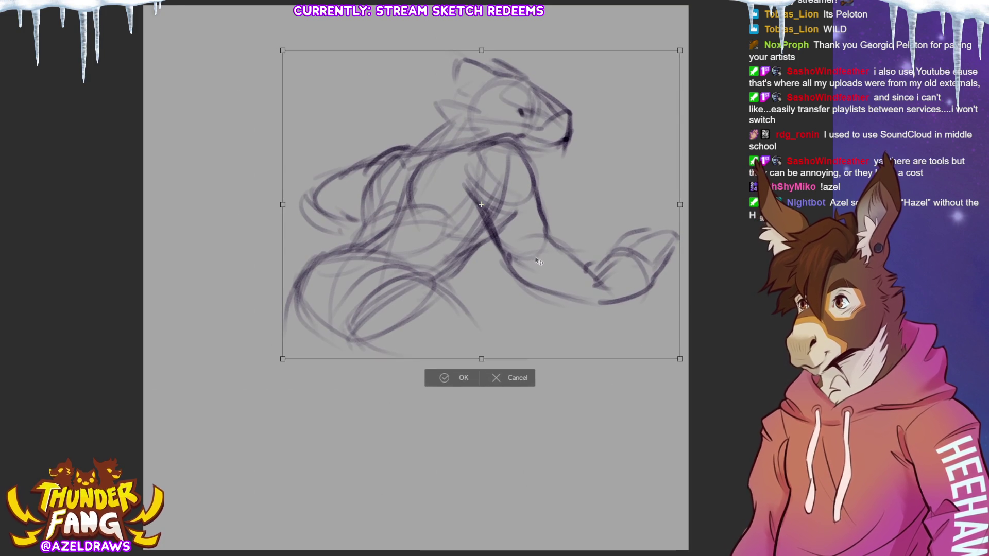
{"action": "key", "text": "Return"}
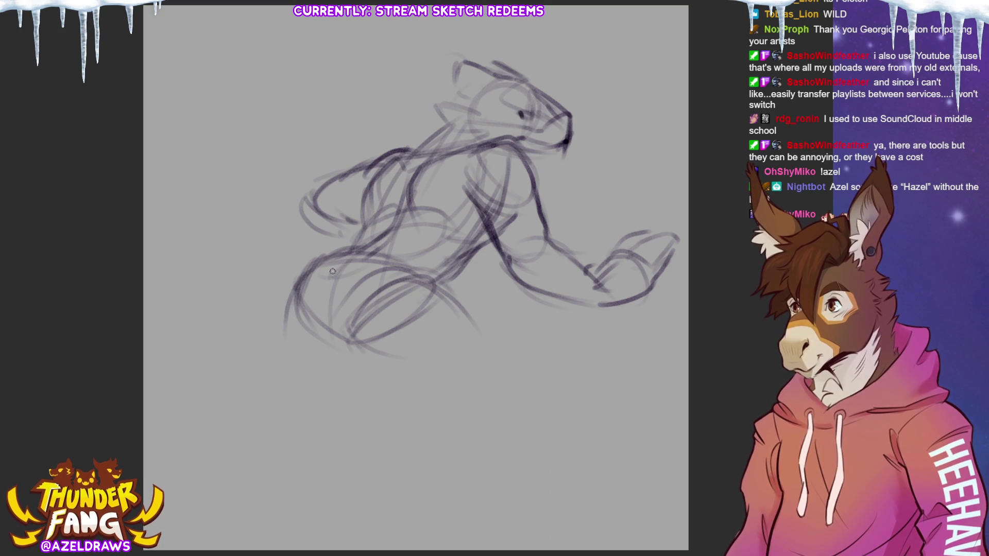
{"action": "mouse_move", "coordinate": [351, 258]}
{"action": "left_mouse_down"}
{"action": "mouse_move", "coordinate": [312, 292]}
{"action": "mouse_move", "coordinate": [361, 247]}
{"action": "left_mouse_up"}
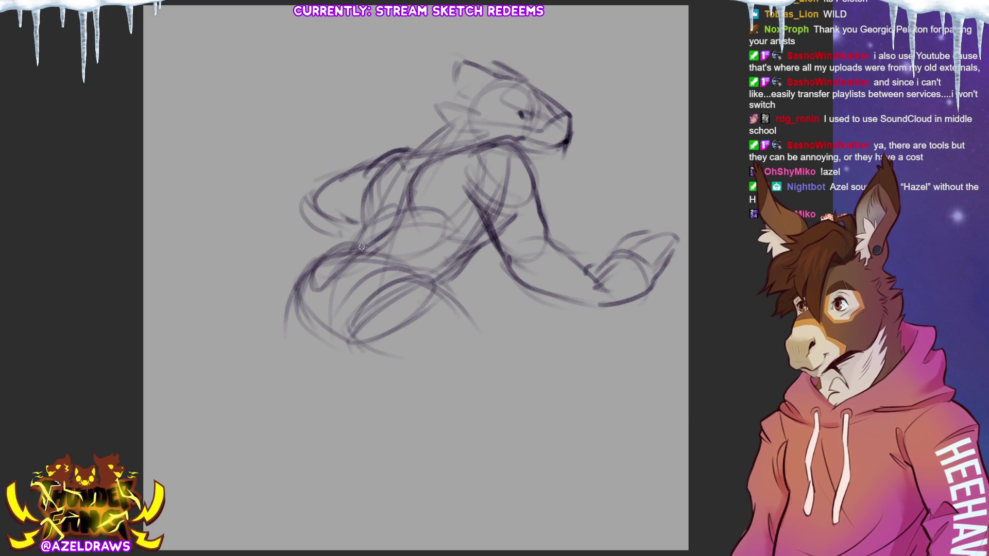
{"action": "mouse_move", "coordinate": [308, 310]}
{"action": "left_mouse_down"}
{"action": "mouse_move", "coordinate": [352, 263]}
{"action": "mouse_move", "coordinate": [256, 208]}
{"action": "mouse_move", "coordinate": [340, 113]}
{"action": "left_mouse_up"}
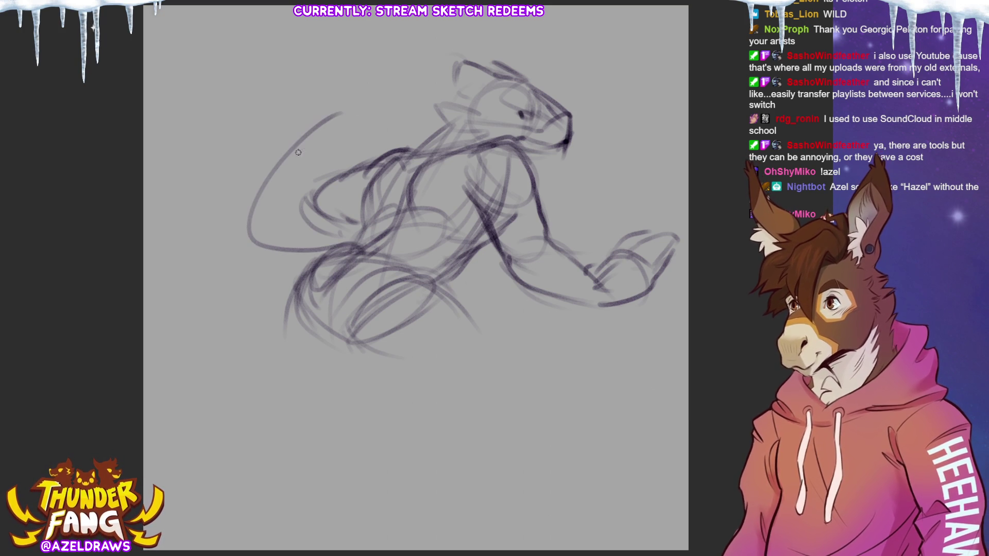
- Draw the big looping tail: outer curve, bottom loop and upper arc toward the head
{"action": "mouse_move", "coordinate": [259, 124]}
{"action": "left_mouse_down"}
{"action": "mouse_move", "coordinate": [216, 176]}
{"action": "mouse_move", "coordinate": [190, 255]}
{"action": "mouse_move", "coordinate": [234, 296]}
{"action": "mouse_move", "coordinate": [297, 298]}
{"action": "left_mouse_up"}
{"action": "mouse_move", "coordinate": [262, 247]}
{"action": "left_mouse_down"}
{"action": "mouse_move", "coordinate": [359, 246]}
{"action": "mouse_move", "coordinate": [327, 290]}
{"action": "mouse_move", "coordinate": [370, 247]}
{"action": "left_mouse_up"}
{"action": "left_click_drag", "start_coordinate": [264, 298], "coordinate": [313, 298]}
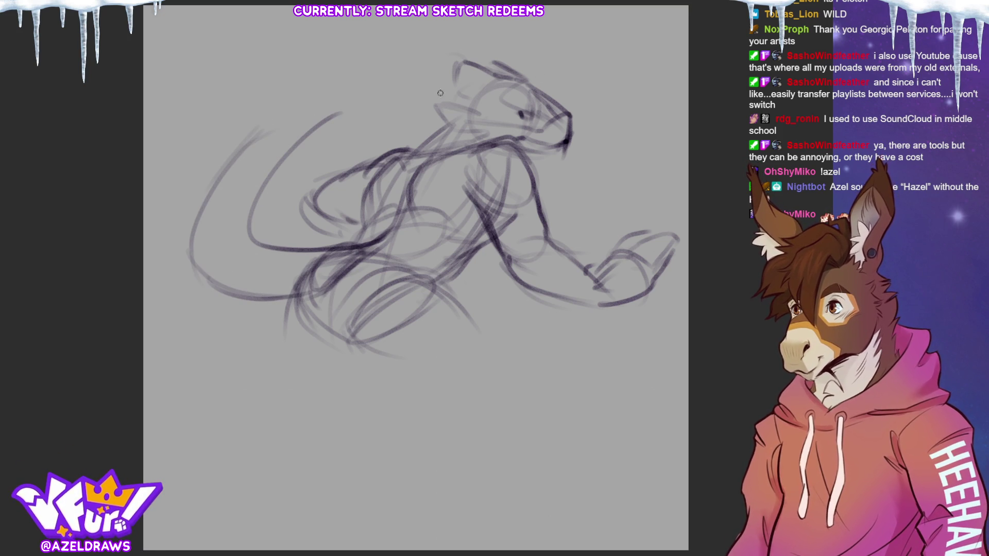
{"action": "left_click_drag", "start_coordinate": [338, 113], "coordinate": [418, 122]}
{"action": "left_click_drag", "start_coordinate": [239, 149], "coordinate": [463, 116]}
{"action": "left_click_drag", "start_coordinate": [246, 150], "coordinate": [437, 113]}
{"action": "left_click_drag", "start_coordinate": [348, 106], "coordinate": [422, 122]}
- Add a hooked line from the head and segment bands across the tail loop
{"action": "left_click_drag", "start_coordinate": [523, 152], "coordinate": [649, 147]}
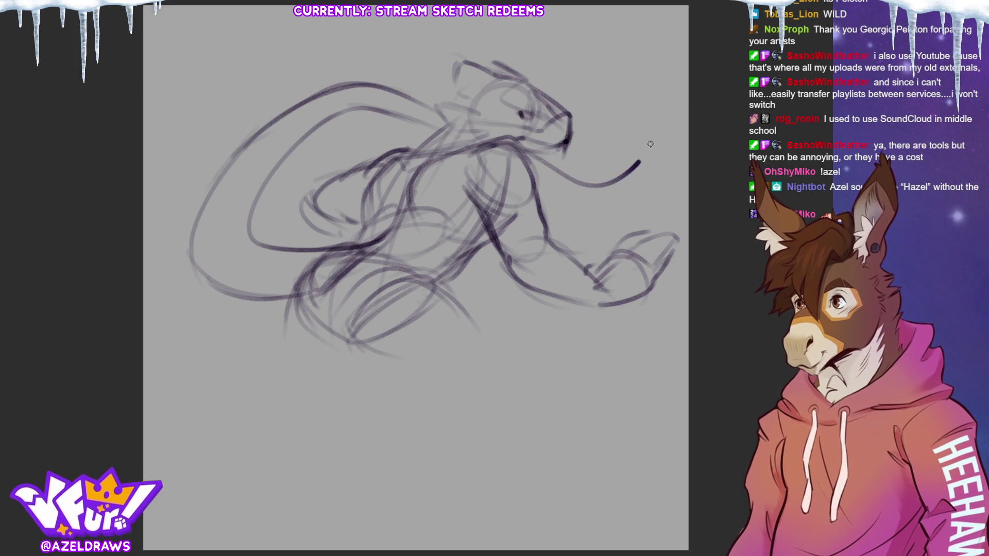
{"action": "mouse_move", "coordinate": [540, 178]}
{"action": "left_mouse_down"}
{"action": "mouse_move", "coordinate": [631, 186]}
{"action": "mouse_move", "coordinate": [637, 123]}
{"action": "left_mouse_up"}
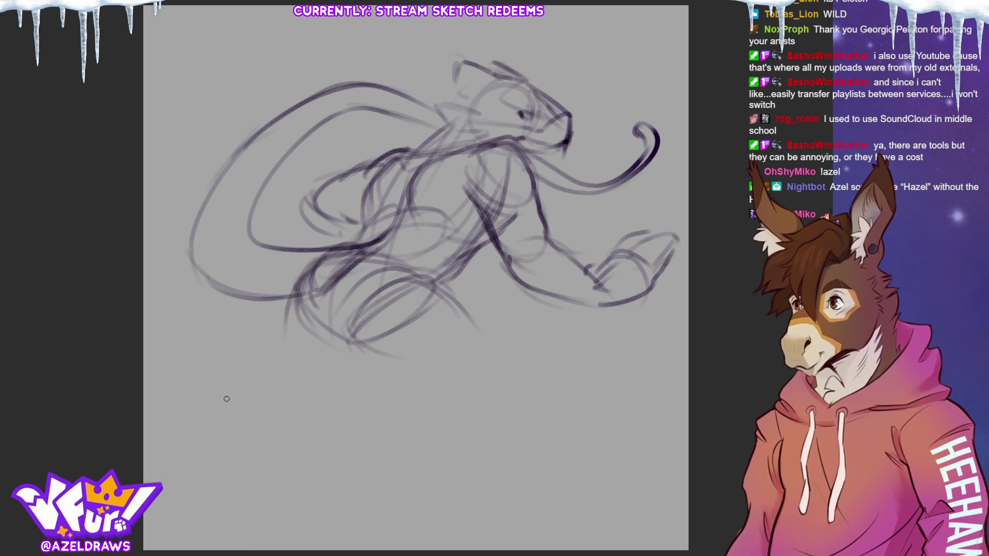
{"action": "left_click_drag", "start_coordinate": [242, 300], "coordinate": [319, 293]}
{"action": "left_click_drag", "start_coordinate": [292, 244], "coordinate": [263, 304]}
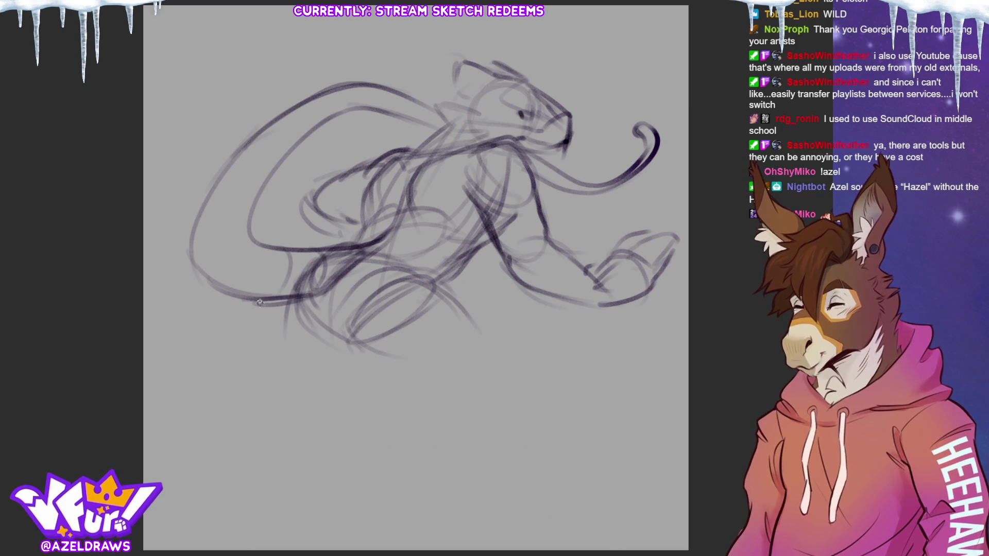
{"action": "mouse_move", "coordinate": [271, 247]}
{"action": "left_mouse_down"}
{"action": "mouse_move", "coordinate": [247, 293]}
{"action": "mouse_move", "coordinate": [267, 249]}
{"action": "left_mouse_up"}
{"action": "mouse_move", "coordinate": [204, 255]}
{"action": "left_mouse_down"}
{"action": "mouse_move", "coordinate": [245, 237]}
{"action": "mouse_move", "coordinate": [243, 210]}
{"action": "mouse_move", "coordinate": [271, 165]}
{"action": "left_mouse_up"}
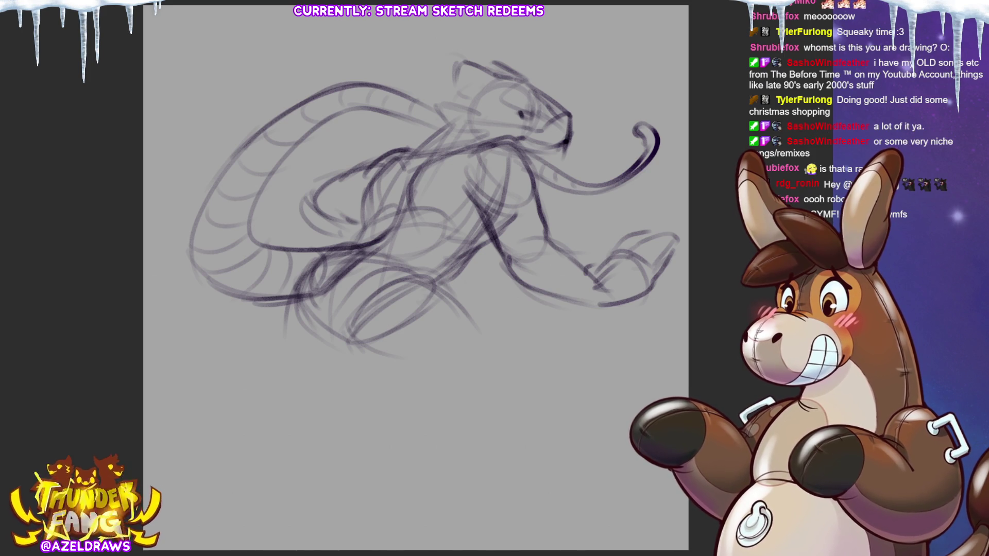
- Sketch the upper leg's curves and shin line dropping below the body
{"action": "mouse_move", "coordinate": [438, 278]}
{"action": "left_mouse_down"}
{"action": "mouse_move", "coordinate": [377, 303]}
{"action": "mouse_move", "coordinate": [359, 325]}
{"action": "mouse_move", "coordinate": [380, 368]}
{"action": "mouse_move", "coordinate": [438, 392]}
{"action": "left_mouse_up"}
{"action": "left_click_drag", "start_coordinate": [357, 338], "coordinate": [486, 401]}
{"action": "left_click_drag", "start_coordinate": [434, 284], "coordinate": [517, 383]}
{"action": "left_click_drag", "start_coordinate": [376, 340], "coordinate": [510, 396]}
{"action": "left_click_drag", "start_coordinate": [468, 313], "coordinate": [516, 407]}
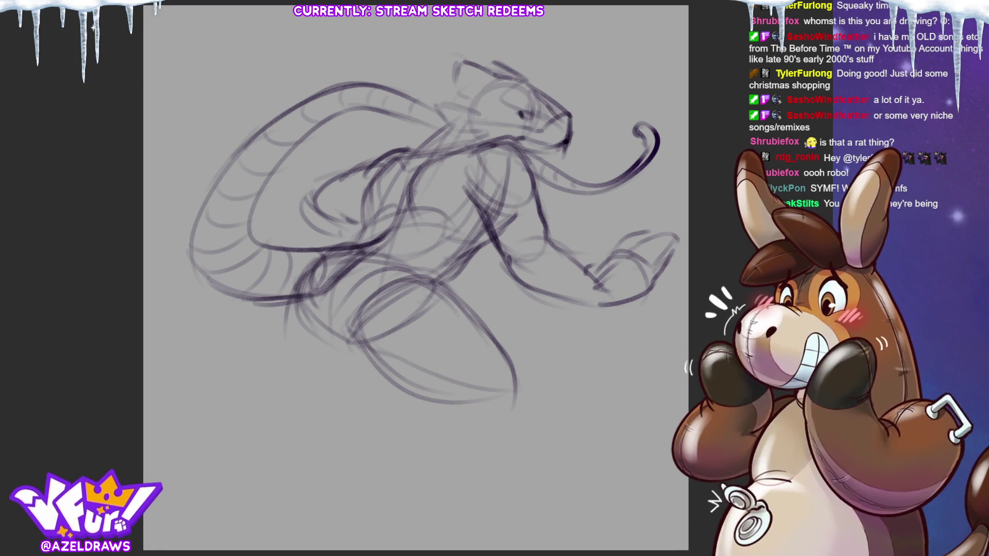
- Draw the knee arc and lower leg curving down to a small foot
{"action": "left_click_drag", "start_coordinate": [421, 419], "coordinate": [479, 388]}
{"action": "left_click_drag", "start_coordinate": [436, 389], "coordinate": [402, 460]}
{"action": "mouse_move", "coordinate": [424, 424]}
{"action": "left_mouse_down"}
{"action": "mouse_move", "coordinate": [385, 471]}
{"action": "mouse_move", "coordinate": [363, 475]}
{"action": "mouse_move", "coordinate": [377, 505]}
{"action": "left_mouse_up"}
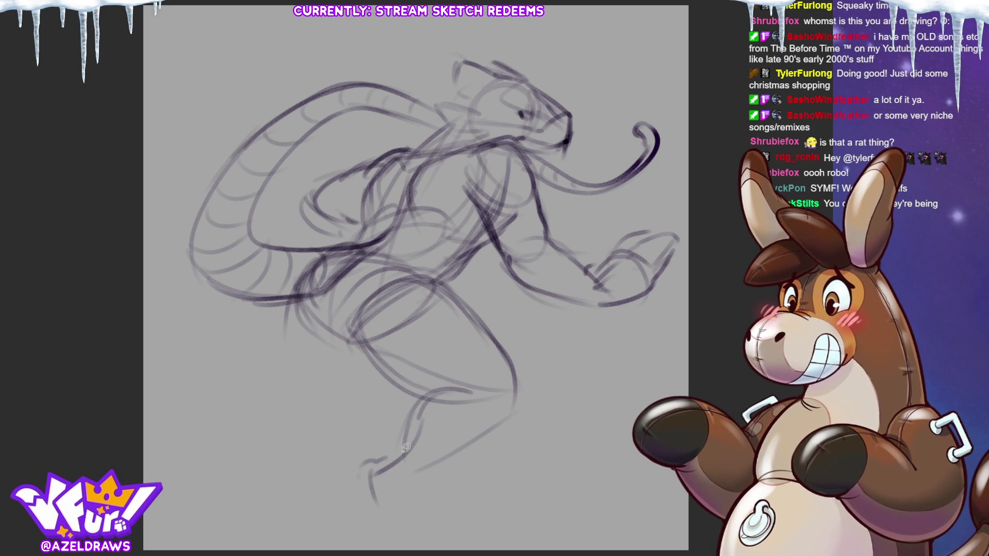
- Scale the whole sketch down slightly, move it up and commit the transform
{"action": "key", "text": "ctrl+t"}
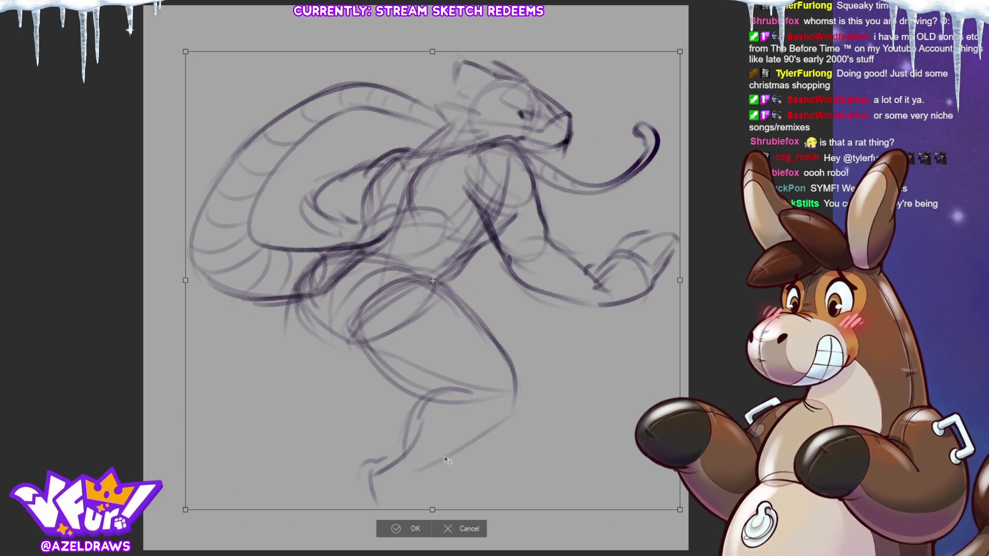
{"action": "left_click_drag", "start_coordinate": [432, 509], "coordinate": [432, 480]}
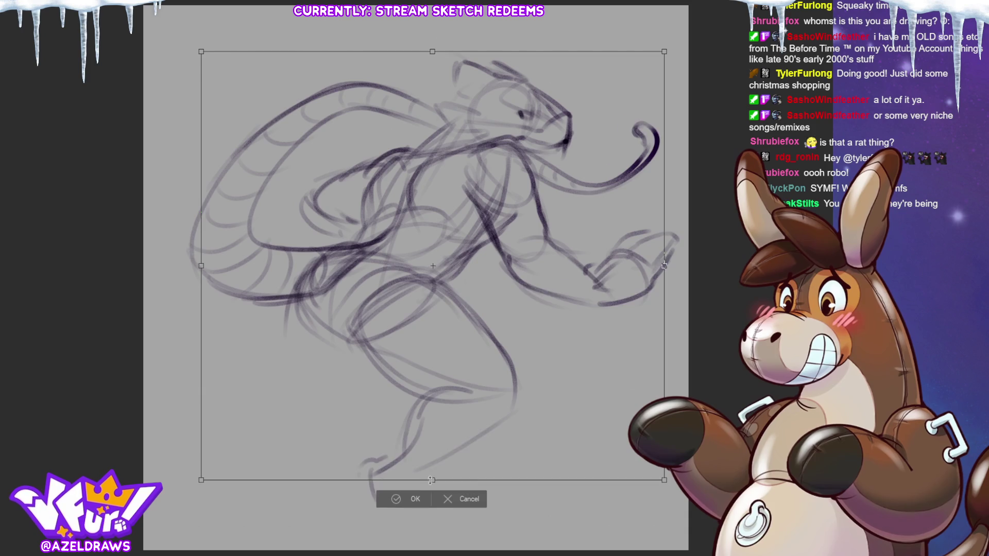
{"action": "left_click_drag", "start_coordinate": [448, 407], "coordinate": [452, 382]}
{"action": "left_click", "coordinate": [408, 470]}
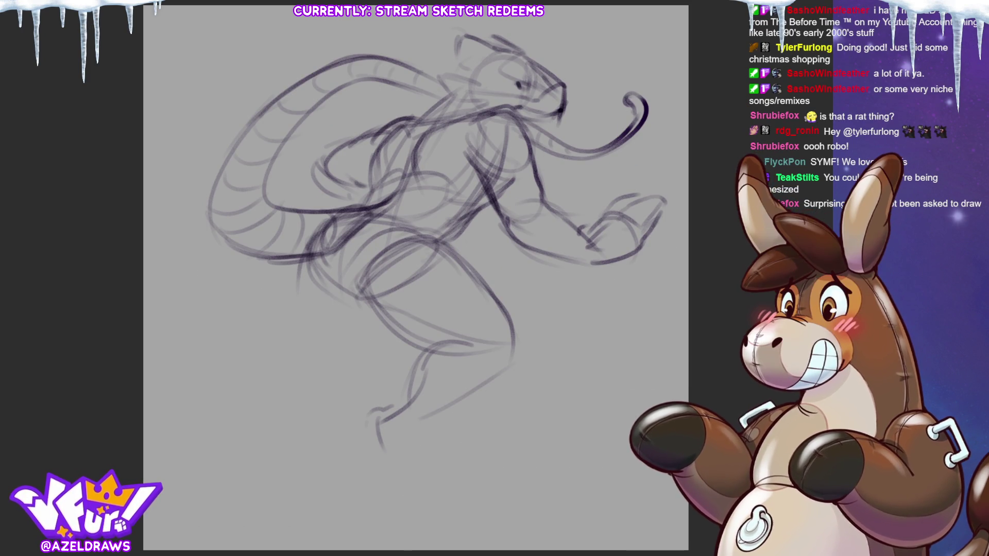
- Undo a stray mark, then extend the leg down and rough in the foot's front, sole and top
{"action": "left_click_drag", "start_coordinate": [377, 413], "coordinate": [406, 445]}
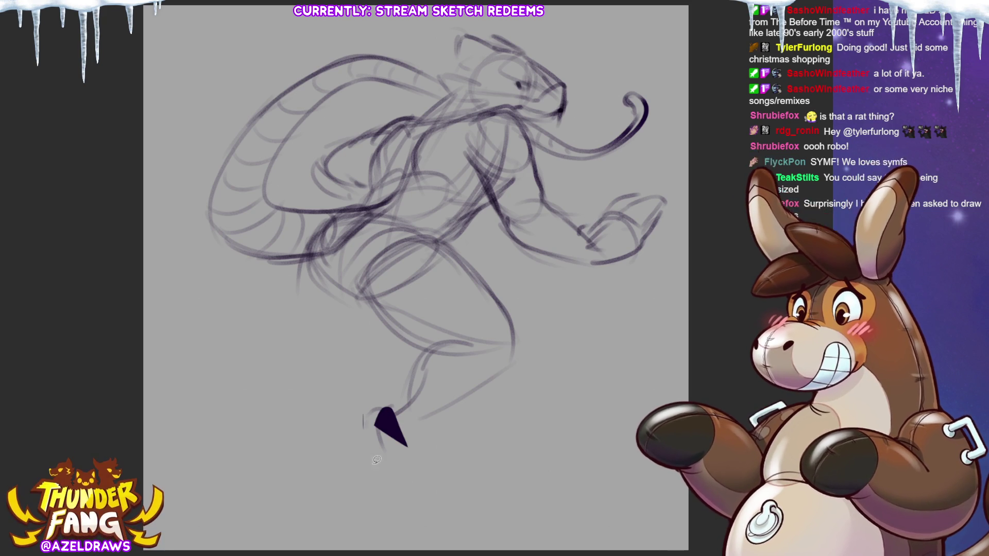
{"action": "key", "text": "ctrl+z"}
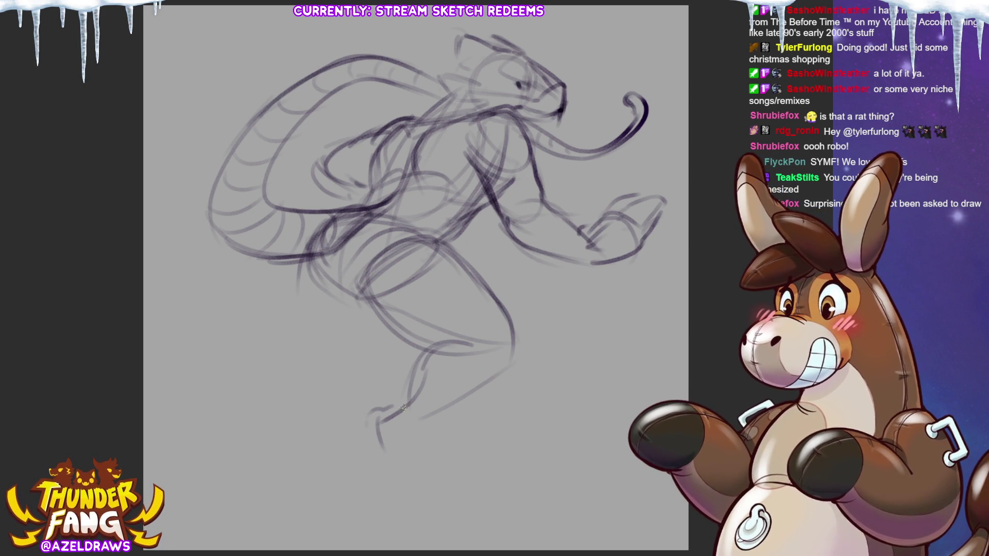
{"action": "mouse_move", "coordinate": [390, 410]}
{"action": "left_mouse_down"}
{"action": "mouse_move", "coordinate": [403, 433]}
{"action": "mouse_move", "coordinate": [365, 446]}
{"action": "mouse_move", "coordinate": [352, 503]}
{"action": "mouse_move", "coordinate": [359, 531]}
{"action": "mouse_move", "coordinate": [411, 501]}
{"action": "mouse_move", "coordinate": [416, 466]}
{"action": "left_mouse_up"}
{"action": "left_click_drag", "start_coordinate": [394, 419], "coordinate": [406, 483]}
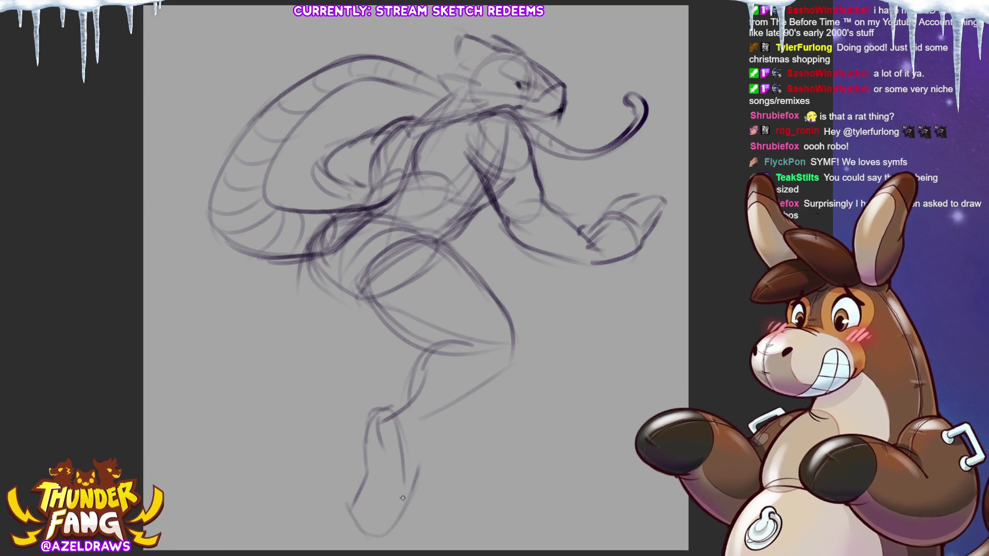
{"action": "left_click_drag", "start_coordinate": [354, 503], "coordinate": [407, 479]}
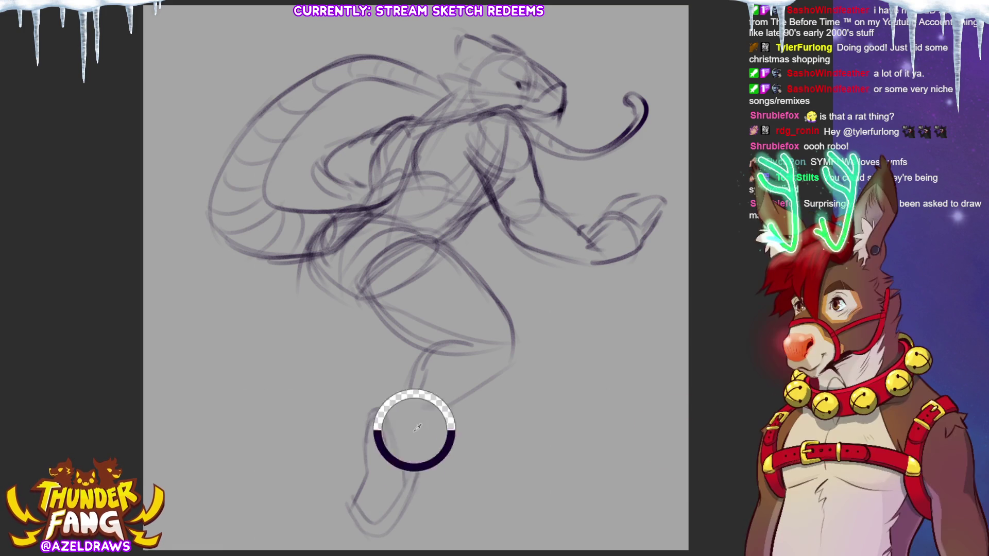
{"action": "mouse_move", "coordinate": [410, 409]}
{"action": "left_mouse_down"}
{"action": "mouse_move", "coordinate": [420, 468]}
{"action": "mouse_move", "coordinate": [403, 480]}
{"action": "left_mouse_up"}
{"action": "mouse_move", "coordinate": [372, 415]}
{"action": "left_mouse_down"}
{"action": "mouse_move", "coordinate": [411, 391]}
{"action": "mouse_move", "coordinate": [427, 425]}
{"action": "left_mouse_up"}
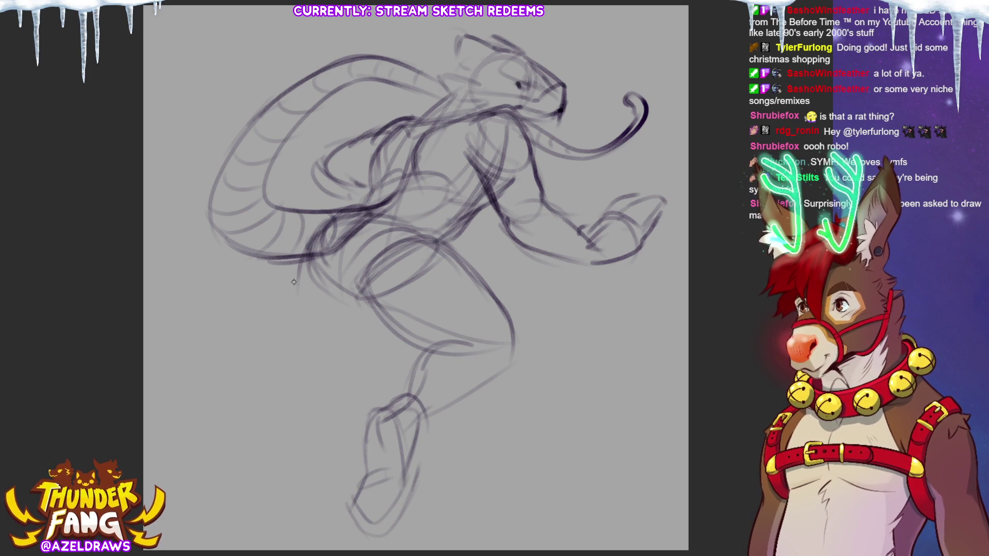
- Outline the left hip and leg with inner strokes, then darken the outline
{"action": "mouse_move", "coordinate": [307, 257]}
{"action": "left_mouse_down"}
{"action": "mouse_move", "coordinate": [283, 308]}
{"action": "mouse_move", "coordinate": [291, 358]}
{"action": "left_mouse_up"}
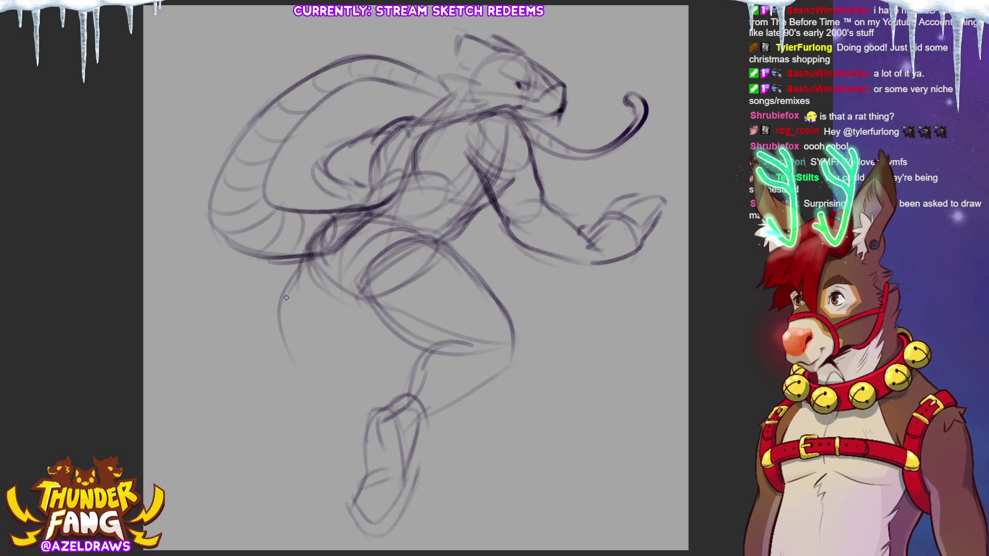
{"action": "left_click_drag", "start_coordinate": [286, 317], "coordinate": [291, 370]}
{"action": "left_click_drag", "start_coordinate": [360, 310], "coordinate": [340, 386]}
{"action": "left_click_drag", "start_coordinate": [366, 292], "coordinate": [334, 398]}
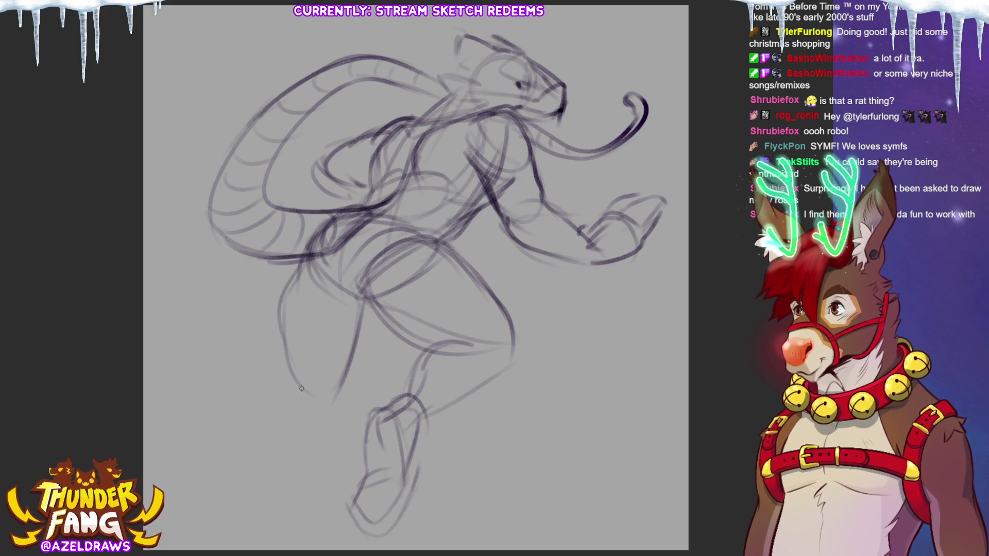
{"action": "left_click_drag", "start_coordinate": [281, 292], "coordinate": [311, 407]}
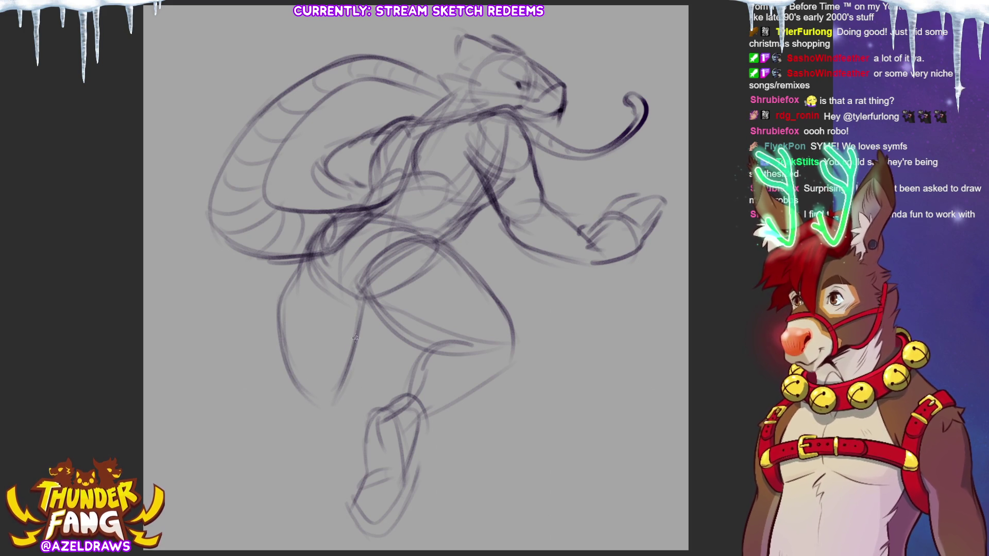
{"action": "mouse_move", "coordinate": [358, 292]}
{"action": "left_mouse_down"}
{"action": "mouse_move", "coordinate": [369, 349]}
{"action": "mouse_move", "coordinate": [339, 409]}
{"action": "left_mouse_up"}
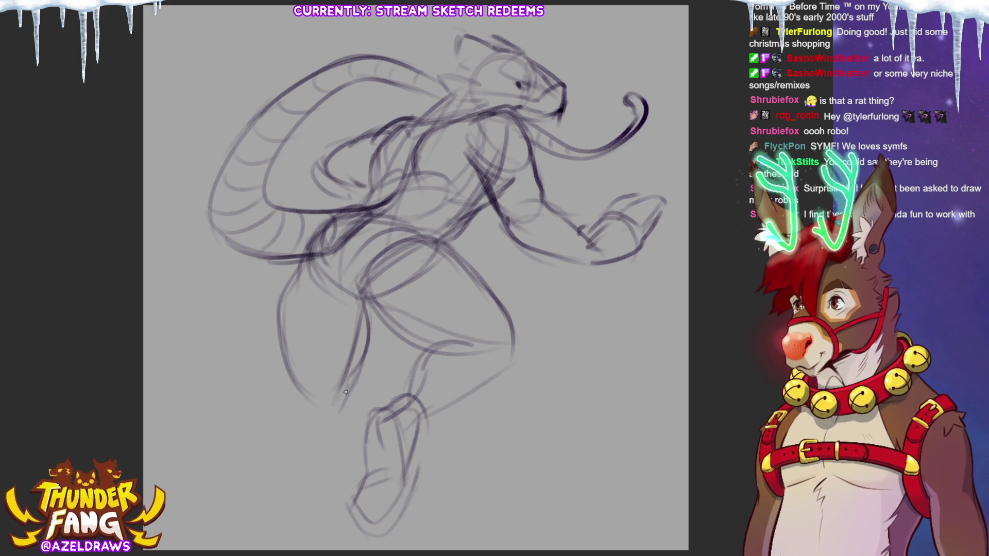
- Darken the inner leg line and sketch the left foot extending down-left
{"action": "left_click_drag", "start_coordinate": [292, 386], "coordinate": [313, 422]}
{"action": "left_click_drag", "start_coordinate": [344, 387], "coordinate": [340, 416]}
{"action": "mouse_move", "coordinate": [343, 380]}
{"action": "left_mouse_down"}
{"action": "mouse_move", "coordinate": [278, 377]}
{"action": "mouse_move", "coordinate": [290, 402]}
{"action": "left_mouse_up"}
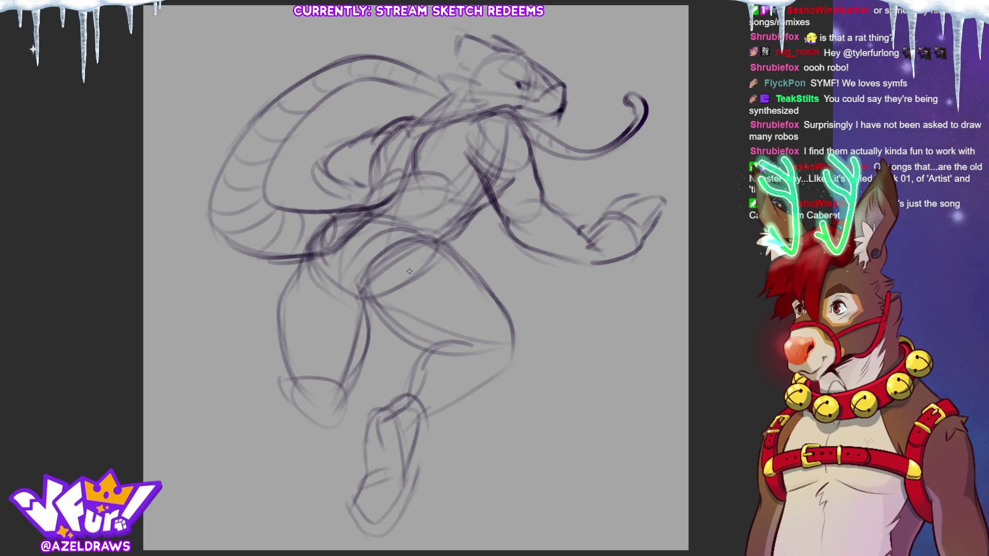
{"action": "left_click_drag", "start_coordinate": [285, 393], "coordinate": [274, 453]}
{"action": "mouse_move", "coordinate": [302, 384]}
{"action": "left_mouse_down"}
{"action": "mouse_move", "coordinate": [273, 451]}
{"action": "mouse_move", "coordinate": [265, 442]}
{"action": "mouse_move", "coordinate": [288, 511]}
{"action": "left_mouse_up"}
{"action": "mouse_move", "coordinate": [348, 393]}
{"action": "left_mouse_down"}
{"action": "mouse_move", "coordinate": [312, 506]}
{"action": "mouse_move", "coordinate": [317, 528]}
{"action": "left_mouse_up"}
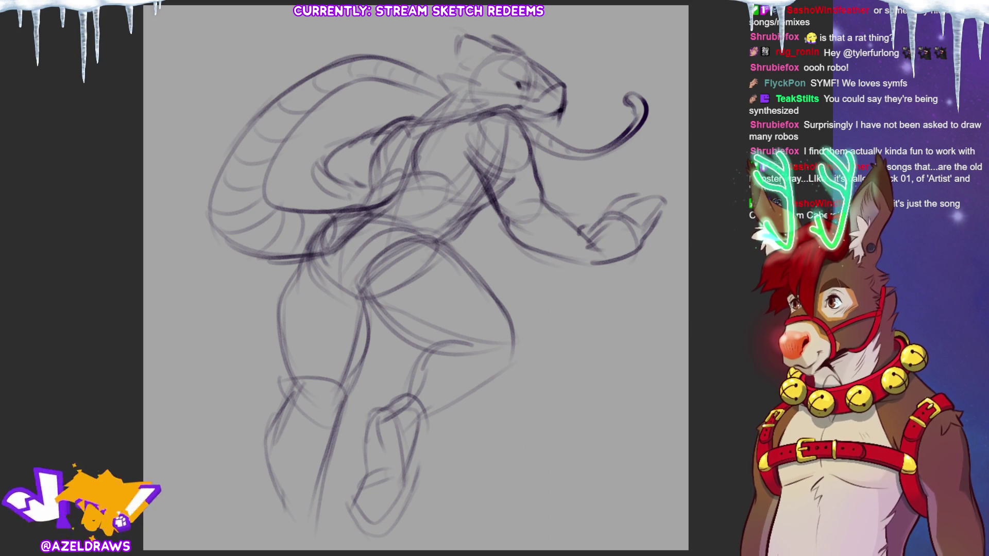
- Shrink the whole sketch, shift it up-left, tilt it counterclockwise and keep the change
{"action": "key", "text": "ctrl+t"}
{"action": "left_click_drag", "start_coordinate": [203, 532], "coordinate": [240, 482]}
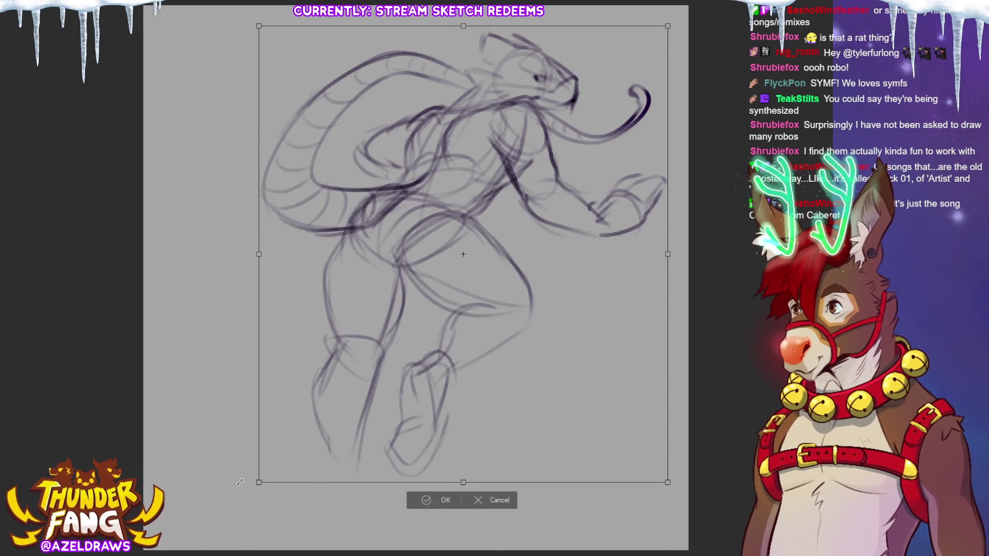
{"action": "left_click_drag", "start_coordinate": [433, 279], "coordinate": [405, 267]}
{"action": "left_click_drag", "start_coordinate": [665, 232], "coordinate": [658, 304]}
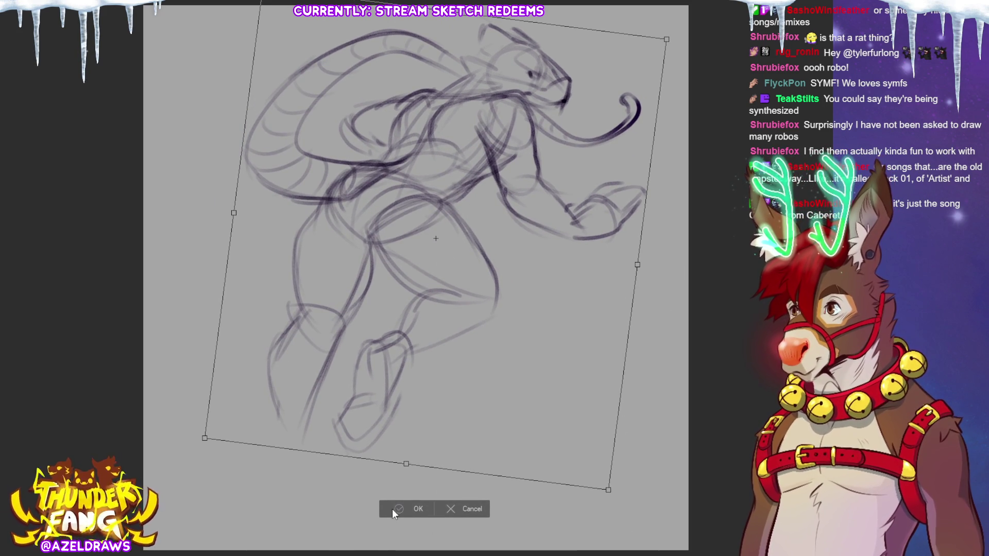
{"action": "left_click", "coordinate": [410, 510]}
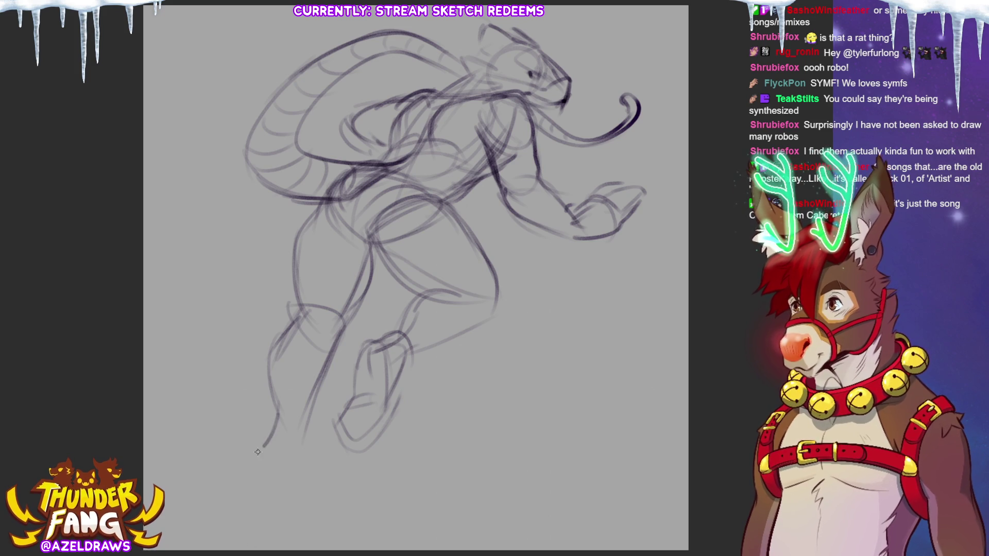
- Sketch a second foot with leg line at the creature's lower left
{"action": "left_click_drag", "start_coordinate": [256, 447], "coordinate": [250, 474]}
{"action": "left_click_drag", "start_coordinate": [309, 418], "coordinate": [277, 535]}
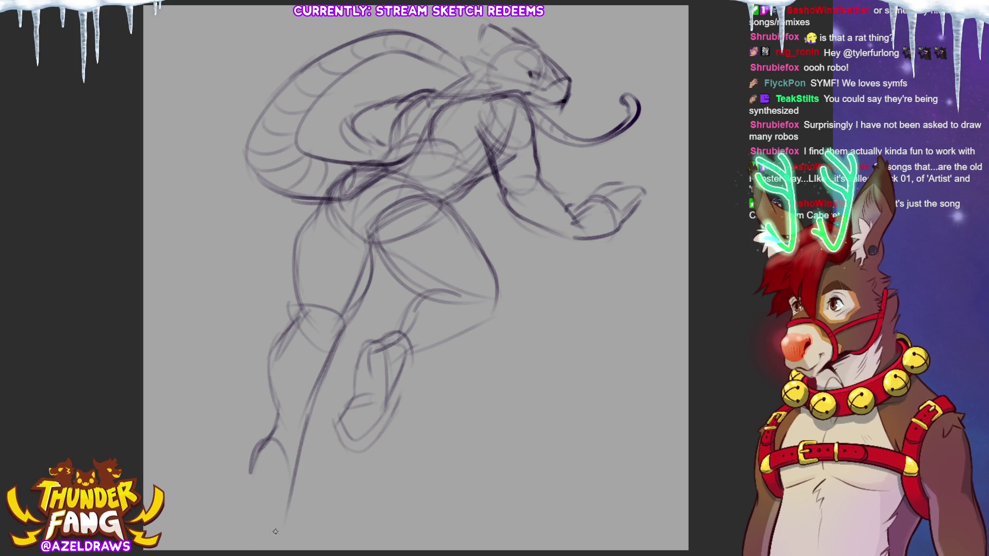
{"action": "mouse_move", "coordinate": [247, 506]}
{"action": "left_mouse_down"}
{"action": "mouse_move", "coordinate": [218, 515]}
{"action": "mouse_move", "coordinate": [224, 544]}
{"action": "mouse_move", "coordinate": [285, 516]}
{"action": "mouse_move", "coordinate": [242, 508]}
{"action": "mouse_move", "coordinate": [278, 506]}
{"action": "left_mouse_up"}
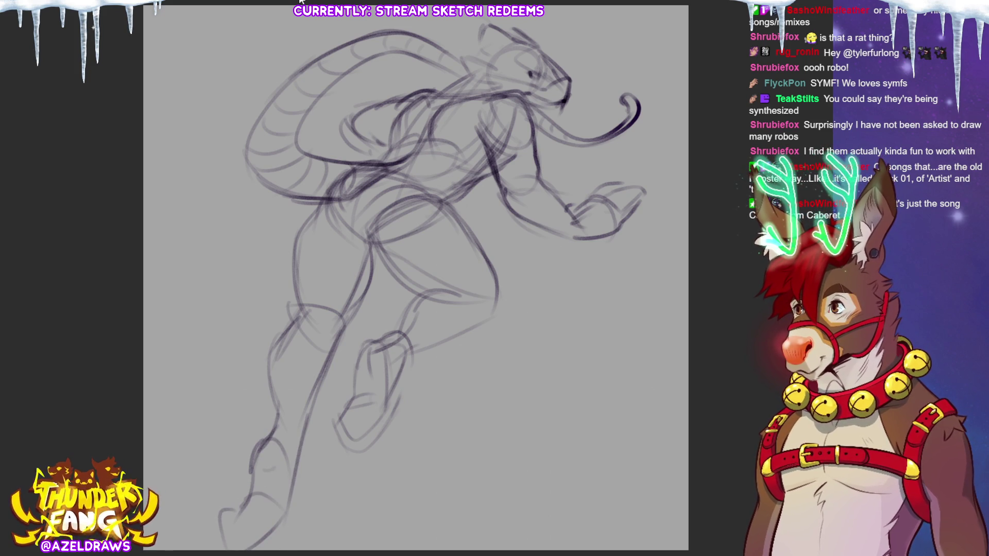
- Rotate the whole sketch further clockwise with free transform and confirm
{"action": "key", "text": "ctrl+t"}
{"action": "left_click_drag", "start_coordinate": [605, 39], "coordinate": [601, 209]}
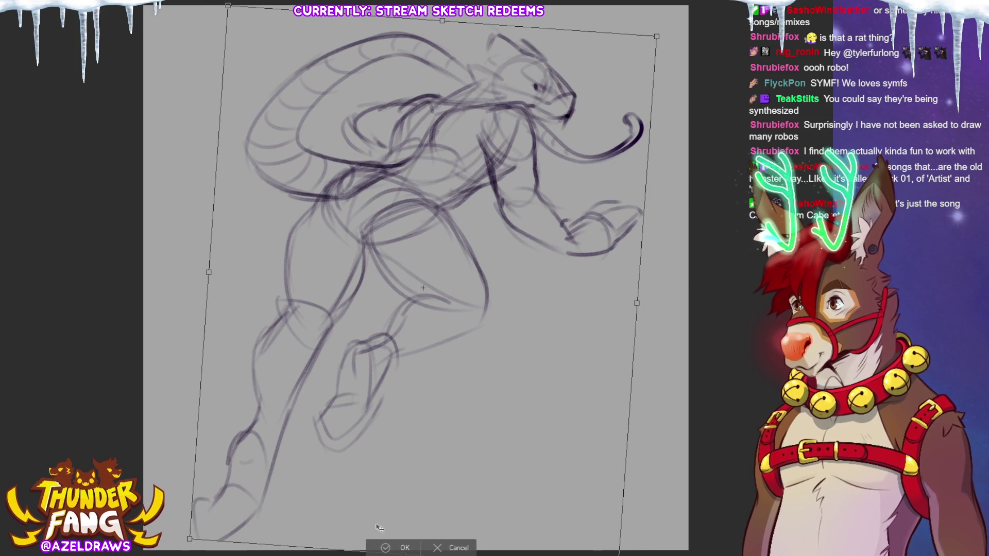
{"action": "key", "text": "Return"}
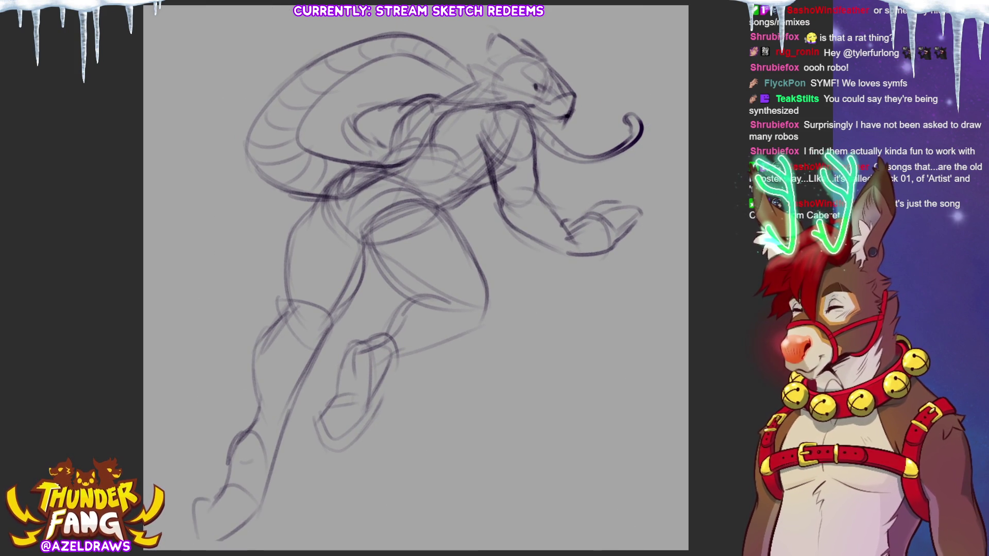
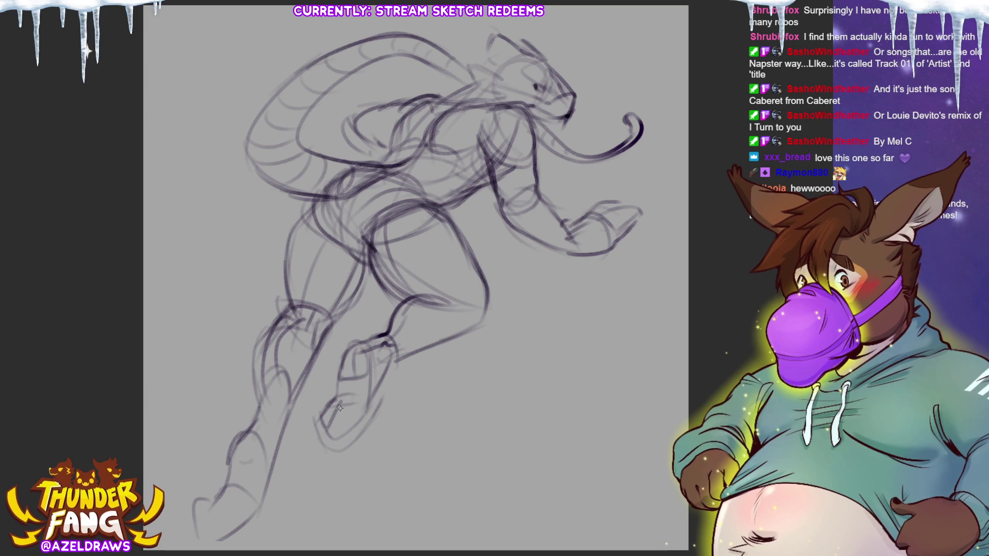
- Sketch refining strokes over the rear foot and along the rear leg and ankle
{"action": "left_click_drag", "start_coordinate": [343, 405], "coordinate": [348, 430]}
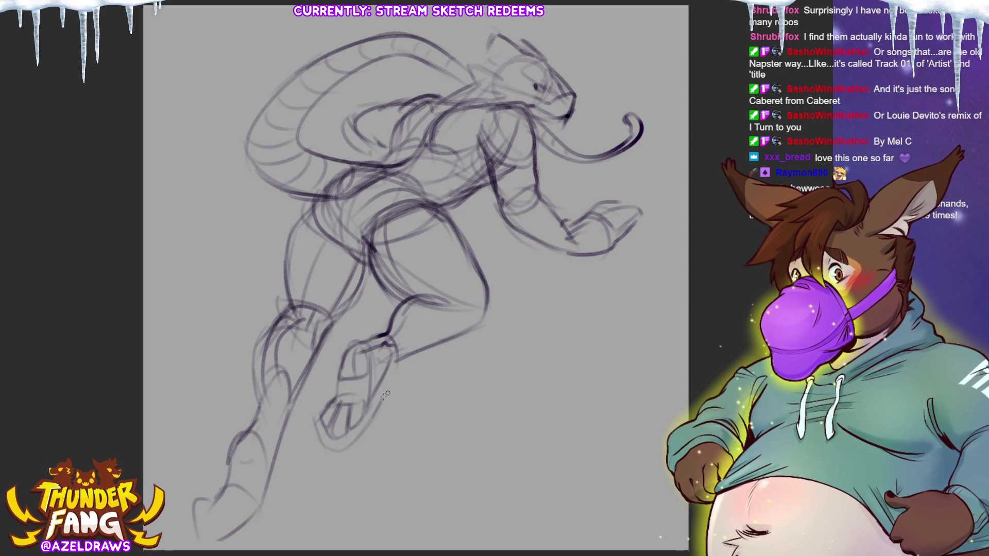
{"action": "mouse_move", "coordinate": [221, 506]}
{"action": "left_mouse_down"}
{"action": "mouse_move", "coordinate": [211, 537]}
{"action": "mouse_move", "coordinate": [212, 503]}
{"action": "mouse_move", "coordinate": [199, 524]}
{"action": "left_mouse_up"}
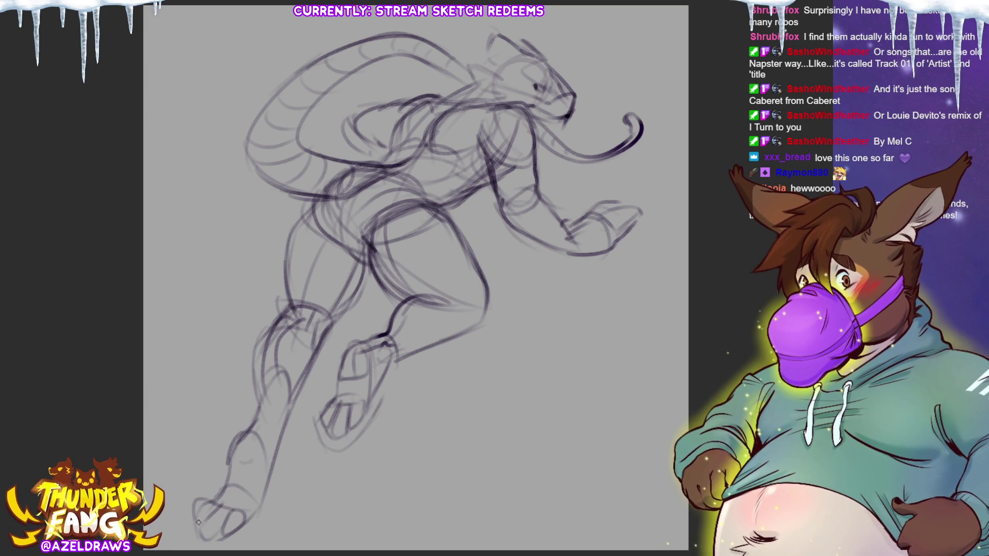
{"action": "left_click_drag", "start_coordinate": [235, 474], "coordinate": [263, 477]}
{"action": "mouse_move", "coordinate": [263, 443]}
{"action": "left_mouse_down"}
{"action": "mouse_move", "coordinate": [240, 476]}
{"action": "mouse_move", "coordinate": [255, 510]}
{"action": "left_mouse_up"}
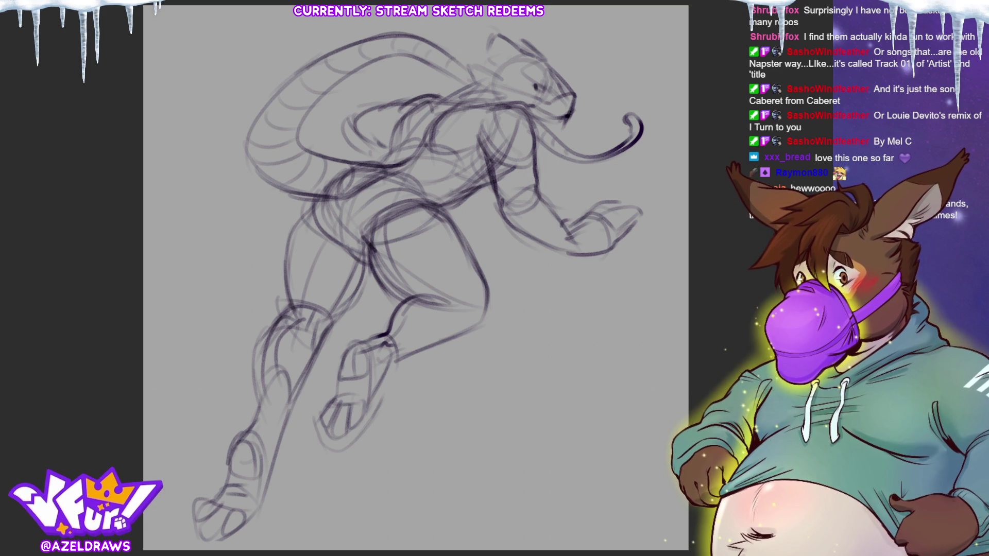
- Add a dark stroke near the forward arm and faint strokes across the torso
{"action": "left_click_drag", "start_coordinate": [477, 136], "coordinate": [472, 176]}
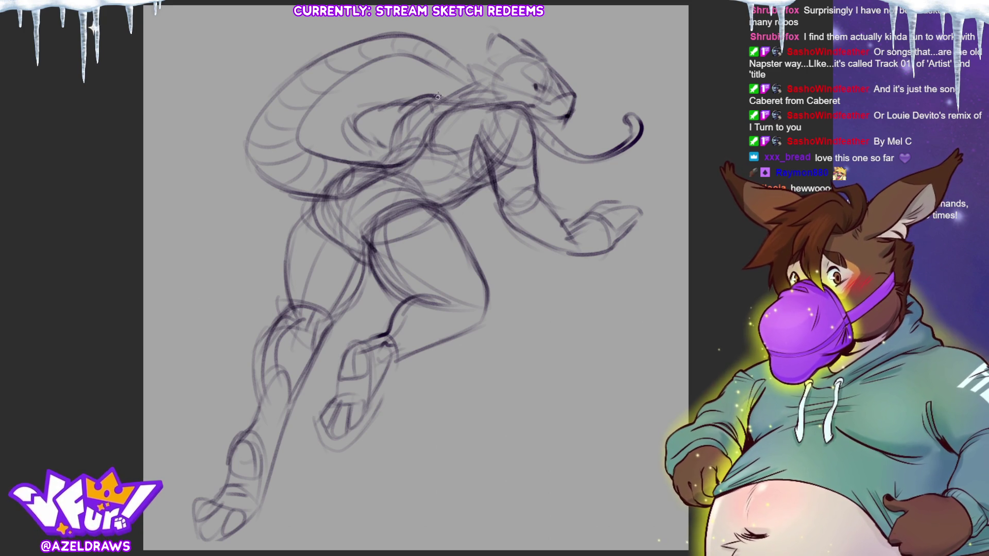
{"action": "left_click_drag", "start_coordinate": [421, 150], "coordinate": [476, 161]}
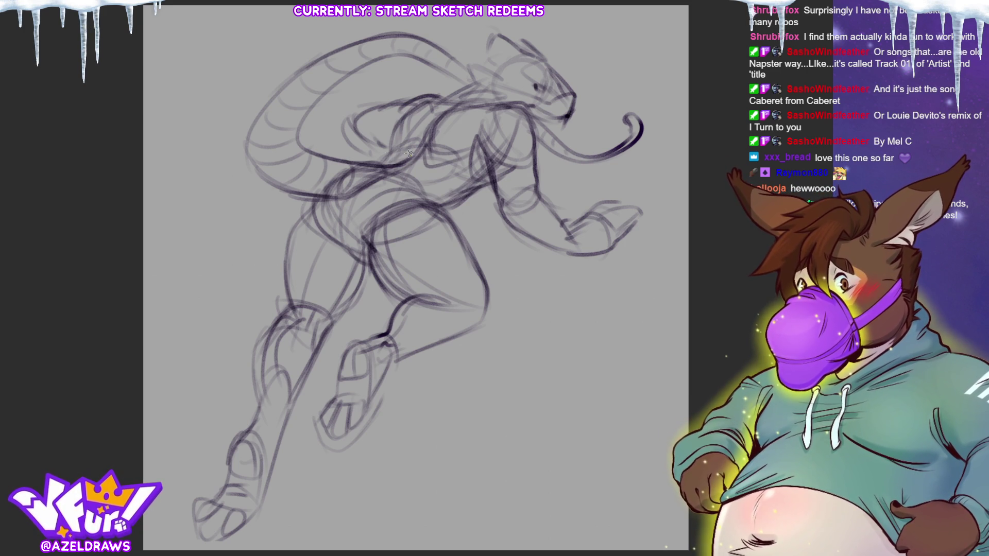
{"action": "left_click_drag", "start_coordinate": [413, 140], "coordinate": [467, 167]}
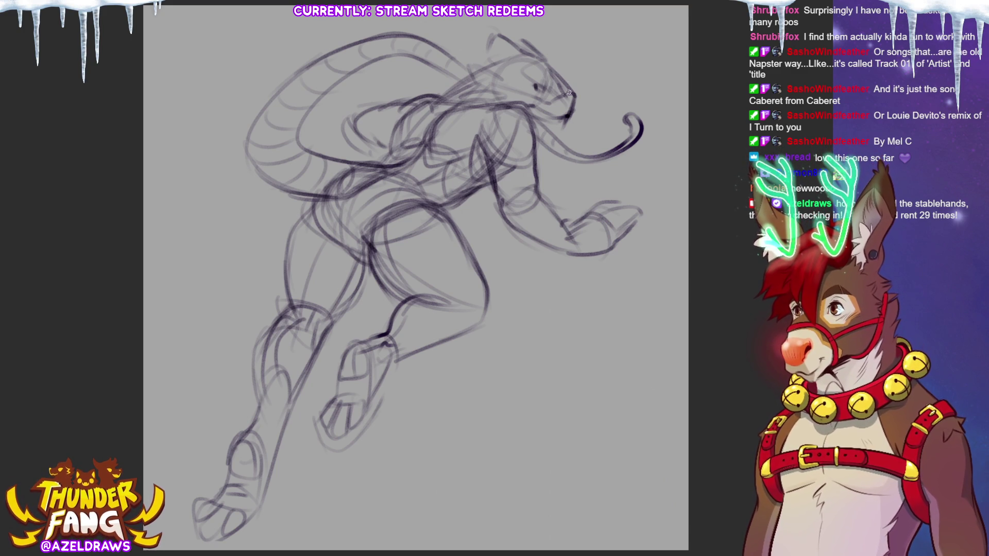
- Lasso-select the figure's head, redoing the outline after an undo
{"action": "left_click_drag", "start_coordinate": [471, 50], "coordinate": [545, 39]}
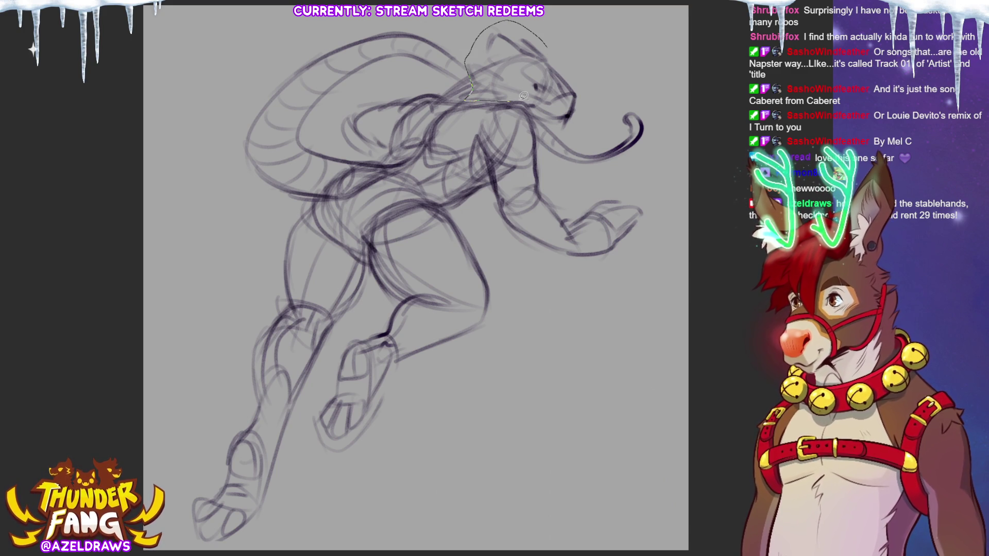
{"action": "key", "text": "ctrl+z"}
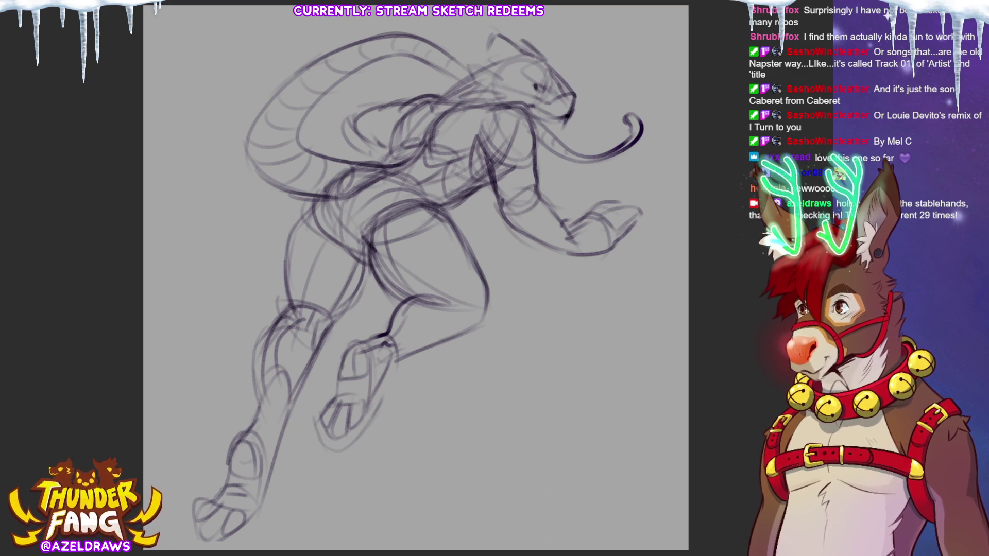
{"action": "left_click_drag", "start_coordinate": [499, 97], "coordinate": [472, 82]}
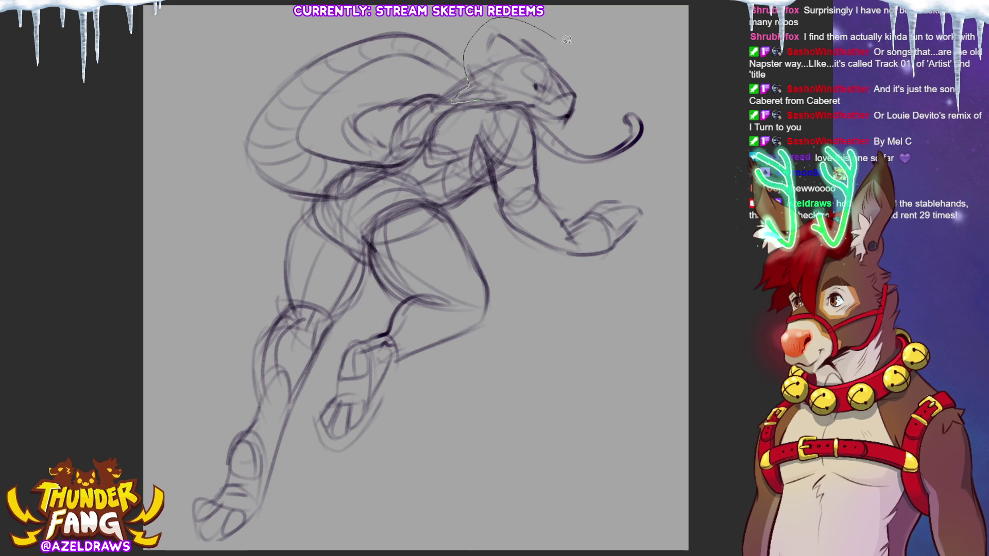
{"action": "left_click_drag", "start_coordinate": [549, 29], "coordinate": [495, 100]}
- Shrink the selected head slightly with Scale/Rotate, confirm, and deselect
{"action": "left_click", "coordinate": [585, 141]}
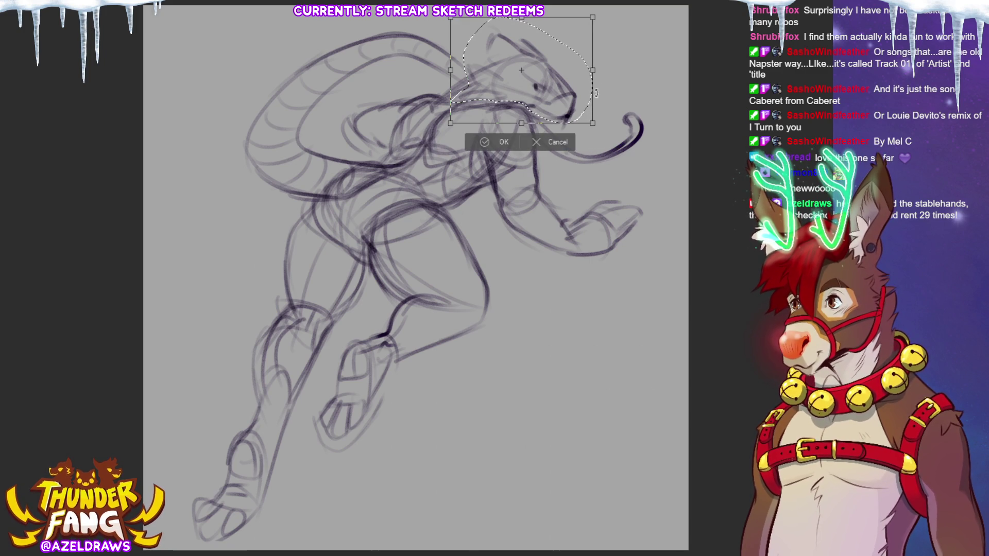
{"action": "left_click_drag", "start_coordinate": [593, 124], "coordinate": [580, 118]}
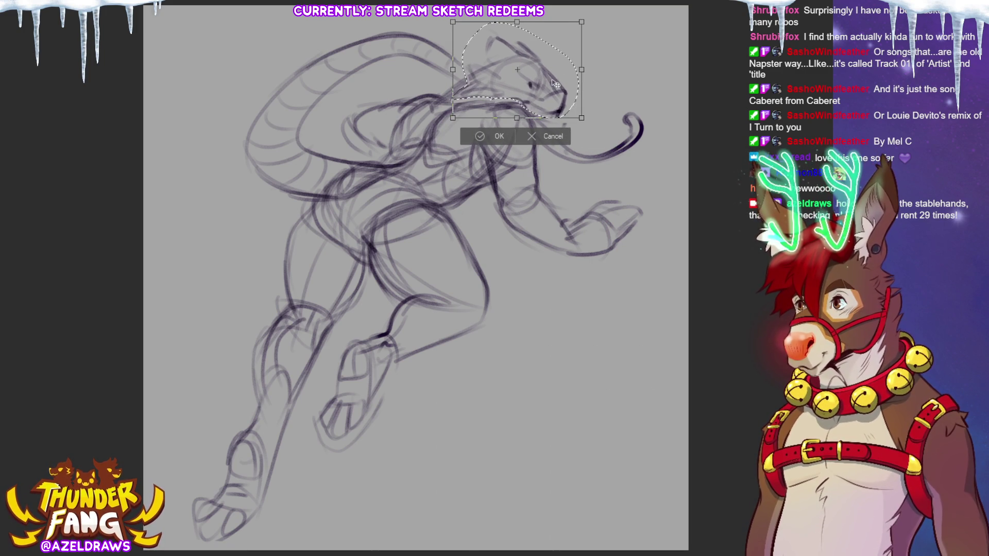
{"action": "left_click", "coordinate": [495, 136]}
{"action": "left_click", "coordinate": [413, 137]}
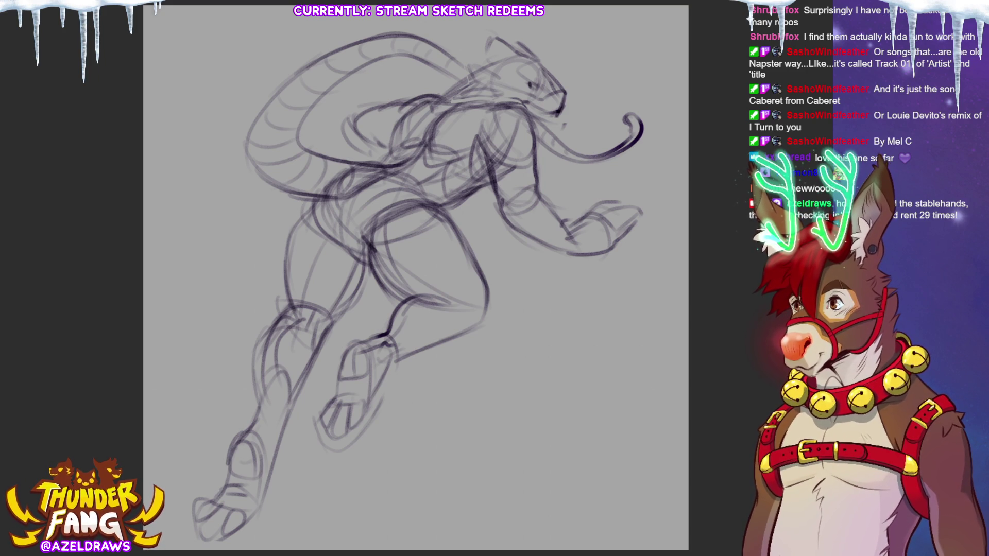
- Lower the sketch layer's opacity to fade it, then undo two test strokes
{"action": "key", "text": "5"}
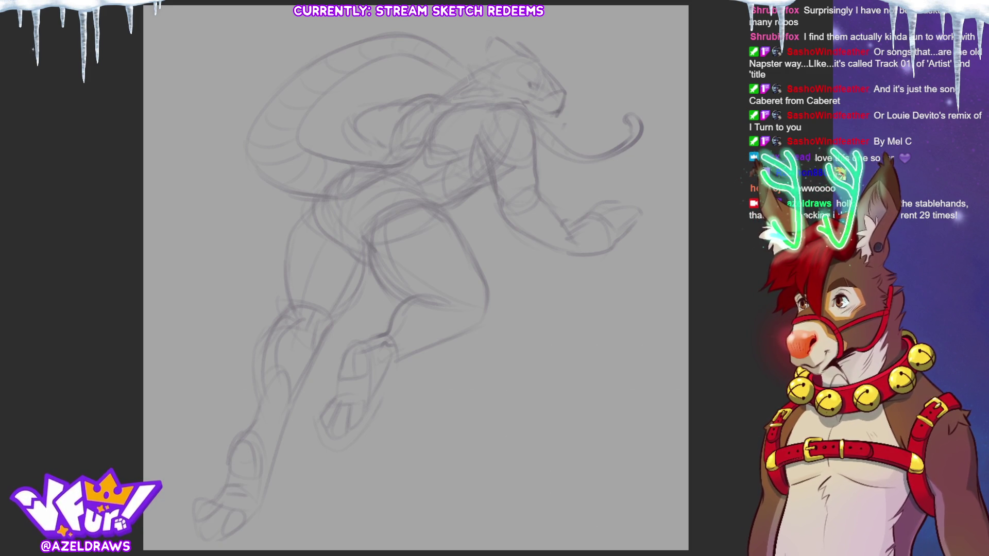
{"action": "left_click_drag", "start_coordinate": [232, 303], "coordinate": [194, 351]}
{"action": "left_click_drag", "start_coordinate": [231, 322], "coordinate": [210, 341]}
{"action": "key", "text": "ctrl+z"}
{"action": "key", "text": "ctrl+z"}
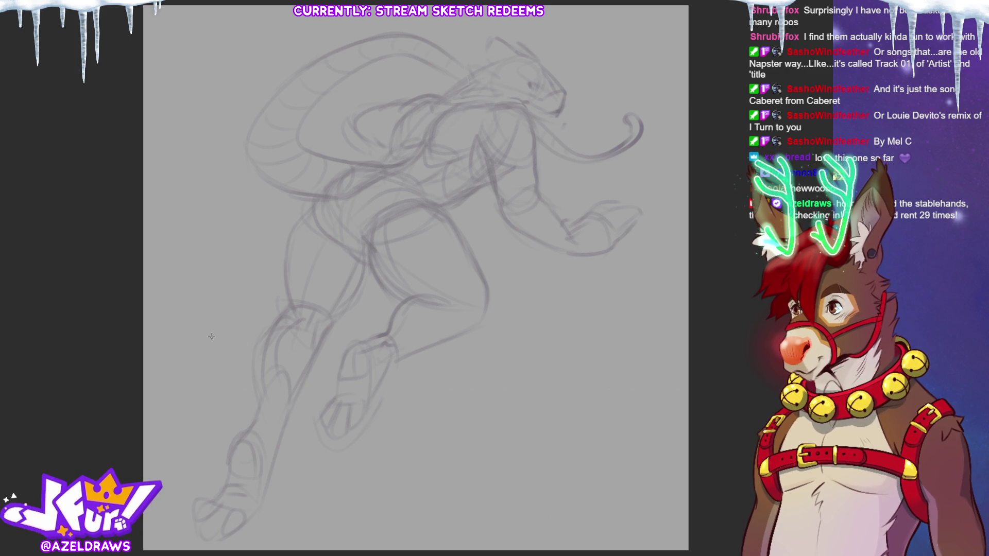
- Ink the torn edge, outline and hip line of the shorts, undoing a zigzag thigh tear
{"action": "mouse_move", "coordinate": [374, 164]}
{"action": "left_mouse_down"}
{"action": "mouse_move", "coordinate": [350, 156]}
{"action": "mouse_move", "coordinate": [354, 188]}
{"action": "mouse_move", "coordinate": [325, 212]}
{"action": "left_mouse_up"}
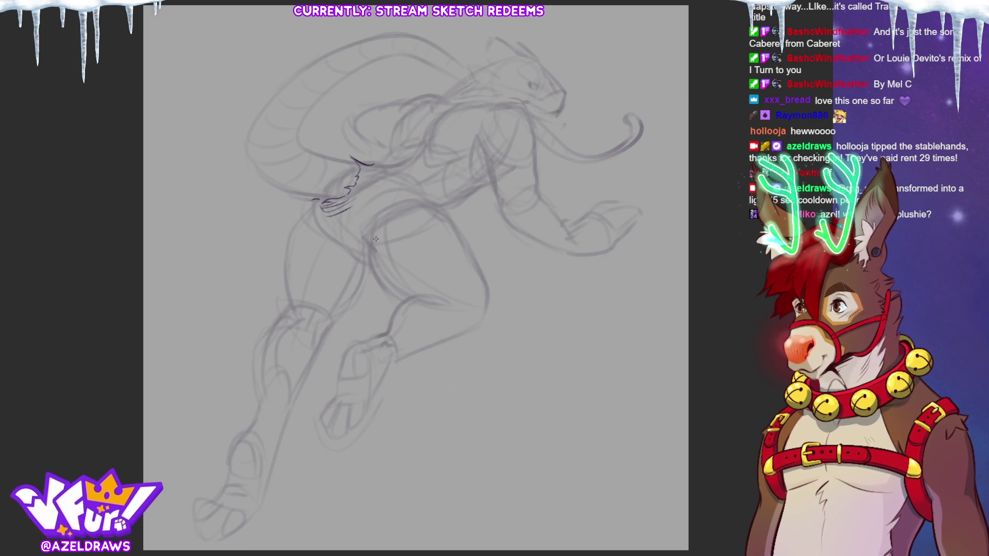
{"action": "left_click_drag", "start_coordinate": [312, 207], "coordinate": [349, 249]}
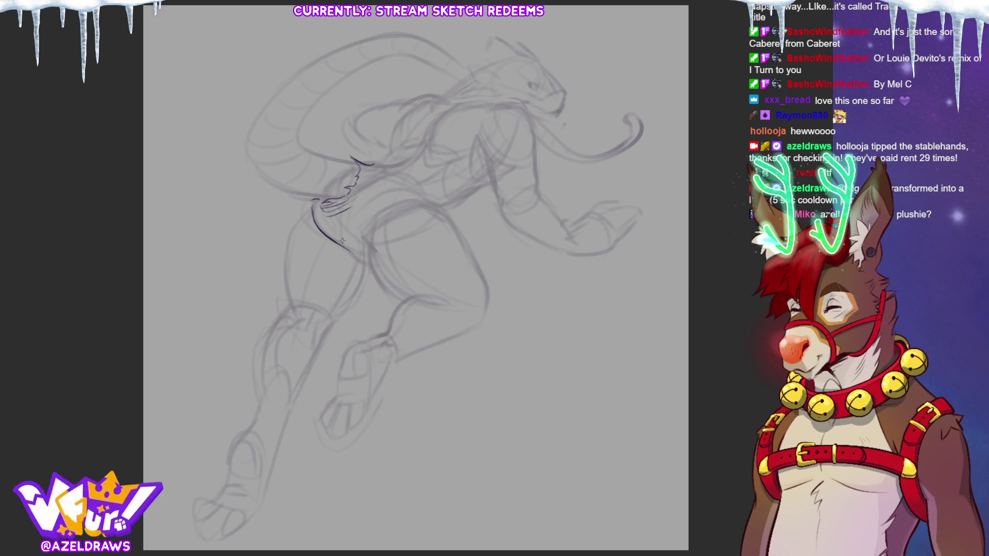
{"action": "mouse_move", "coordinate": [366, 257]}
{"action": "left_mouse_down"}
{"action": "mouse_move", "coordinate": [372, 224]}
{"action": "mouse_move", "coordinate": [433, 205]}
{"action": "left_mouse_up"}
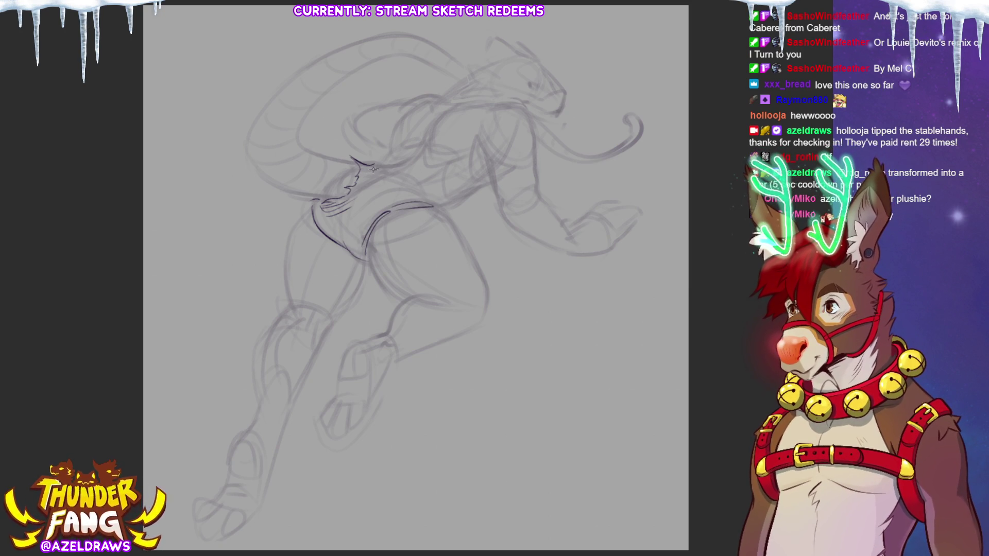
{"action": "left_click_drag", "start_coordinate": [383, 168], "coordinate": [427, 204]}
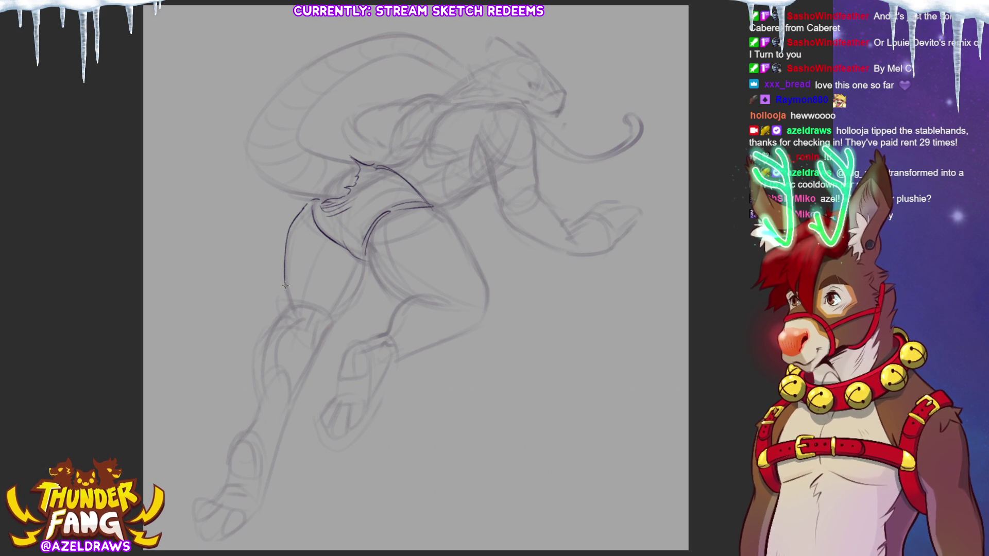
{"action": "mouse_move", "coordinate": [300, 269]}
{"action": "left_mouse_down"}
{"action": "mouse_move", "coordinate": [311, 284]}
{"action": "mouse_move", "coordinate": [343, 275]}
{"action": "left_mouse_up"}
{"action": "key", "text": "ctrl+z"}
{"action": "key", "text": "ctrl+z"}
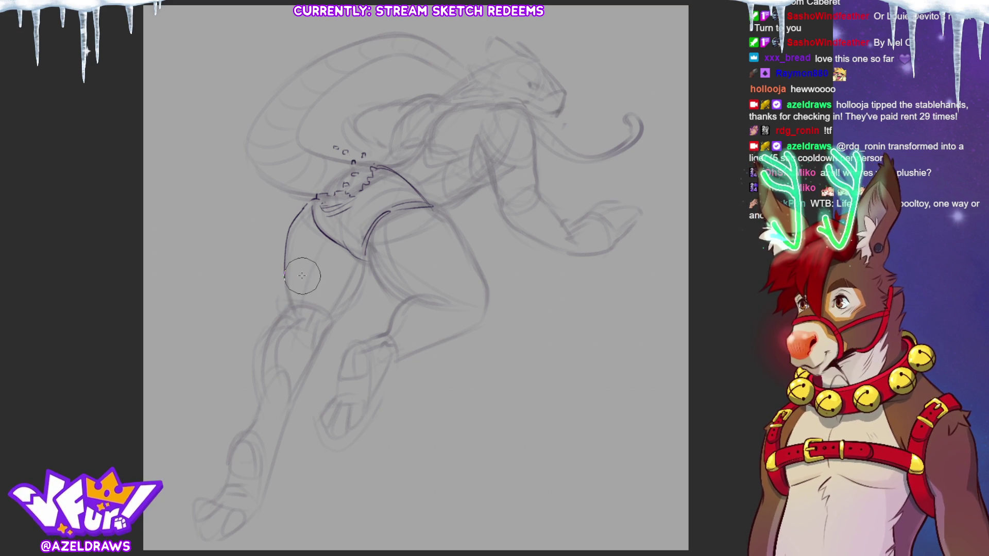
- Extend the rear thigh line and torn hem, and ink fold lines on the shorts
{"action": "left_click_drag", "start_coordinate": [283, 280], "coordinate": [314, 274]}
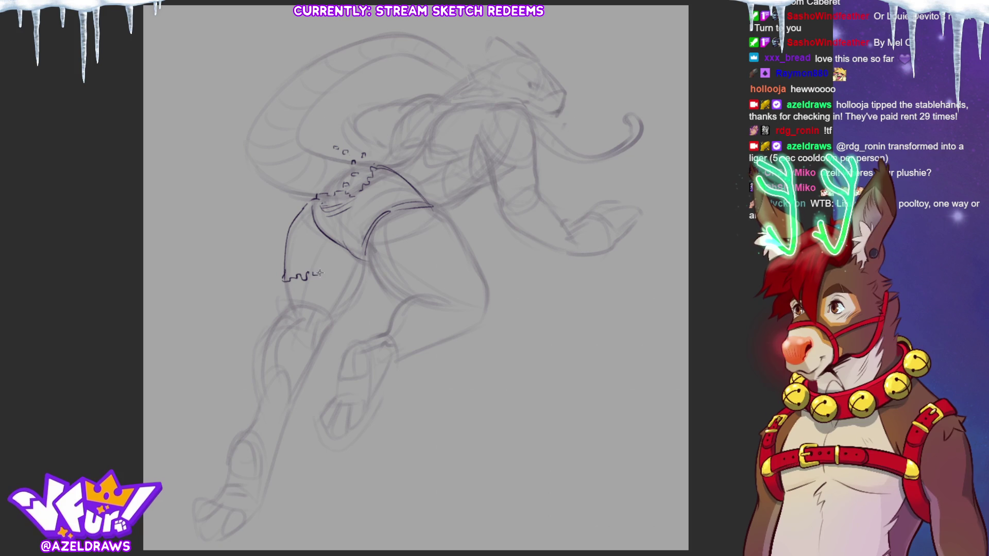
{"action": "mouse_move", "coordinate": [323, 276]}
{"action": "left_mouse_down"}
{"action": "mouse_move", "coordinate": [350, 297]}
{"action": "mouse_move", "coordinate": [341, 302]}
{"action": "left_mouse_up"}
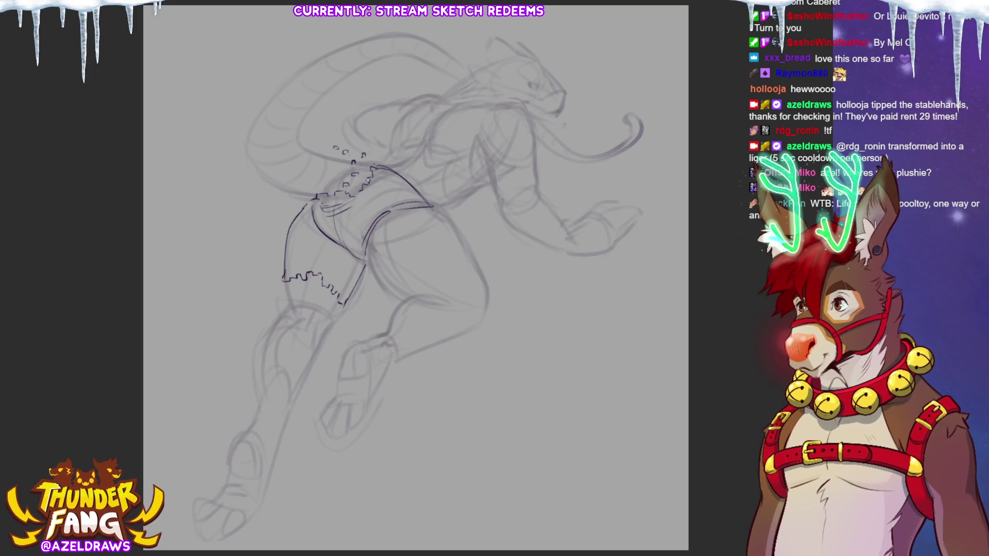
{"action": "left_click_drag", "start_coordinate": [396, 207], "coordinate": [405, 214]}
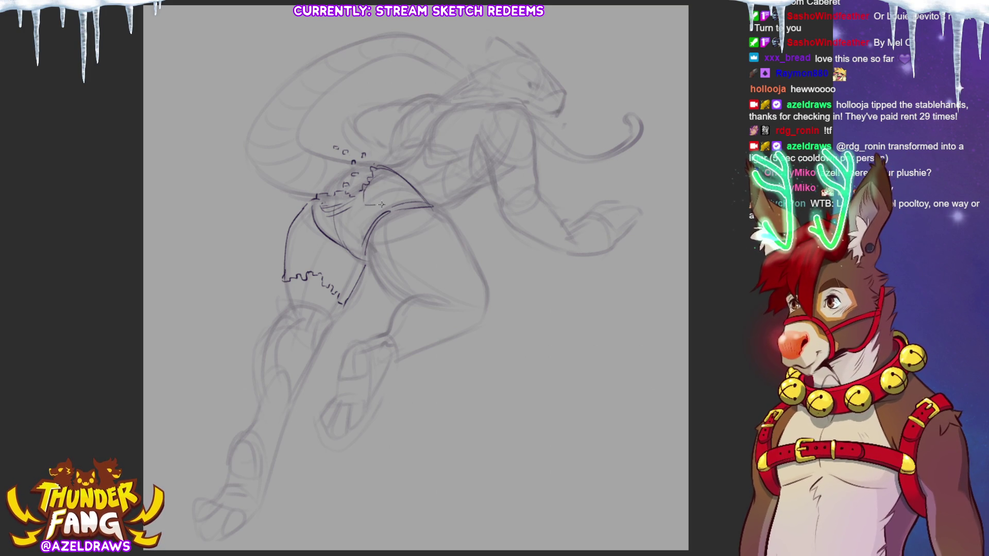
{"action": "left_click_drag", "start_coordinate": [409, 200], "coordinate": [396, 190]}
{"action": "left_click_drag", "start_coordinate": [399, 172], "coordinate": [382, 177]}
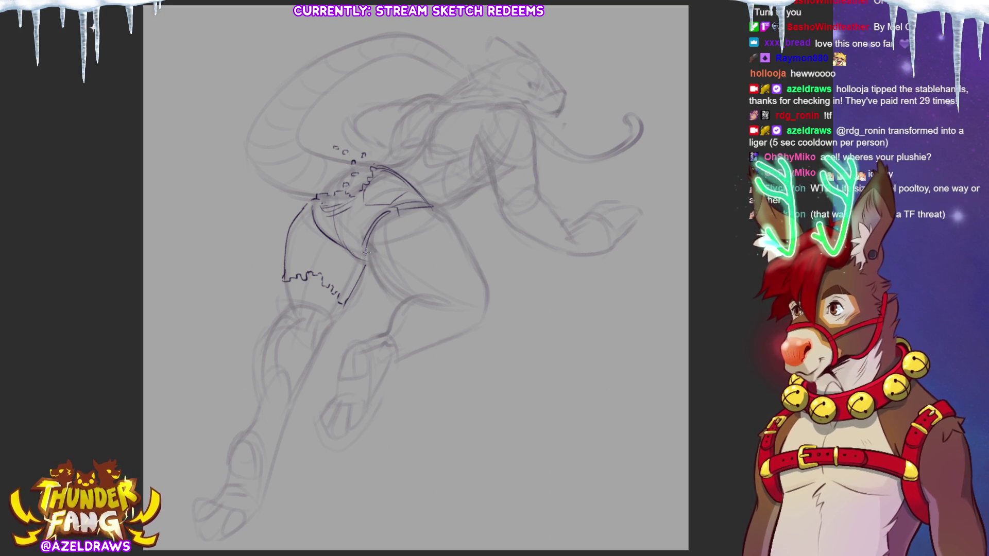
- Ink the shorts' side edge, the rear thigh outline and creases near the knee
{"action": "mouse_move", "coordinate": [397, 209]}
{"action": "left_mouse_down"}
{"action": "mouse_move", "coordinate": [450, 287]}
{"action": "mouse_move", "coordinate": [431, 290]}
{"action": "left_mouse_up"}
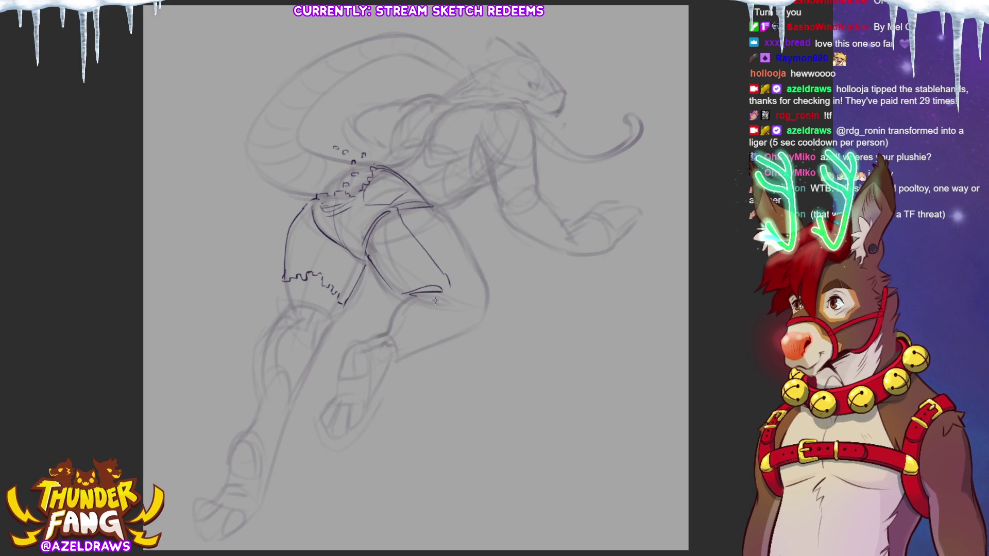
{"action": "mouse_move", "coordinate": [440, 216]}
{"action": "left_mouse_down"}
{"action": "mouse_move", "coordinate": [485, 303]}
{"action": "mouse_move", "coordinate": [480, 312]}
{"action": "left_mouse_up"}
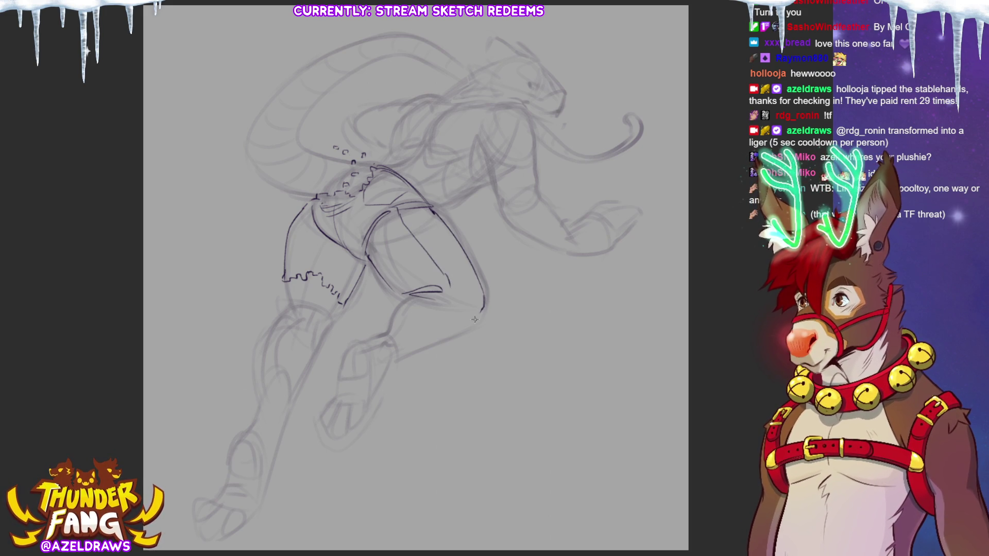
{"action": "left_click_drag", "start_coordinate": [388, 309], "coordinate": [398, 312]}
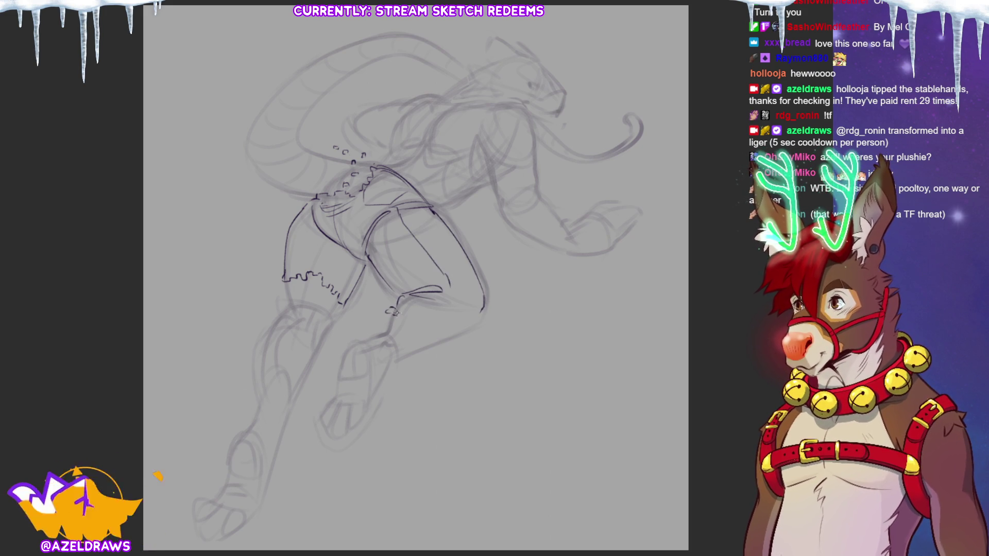
{"action": "left_click_drag", "start_coordinate": [485, 309], "coordinate": [464, 325]}
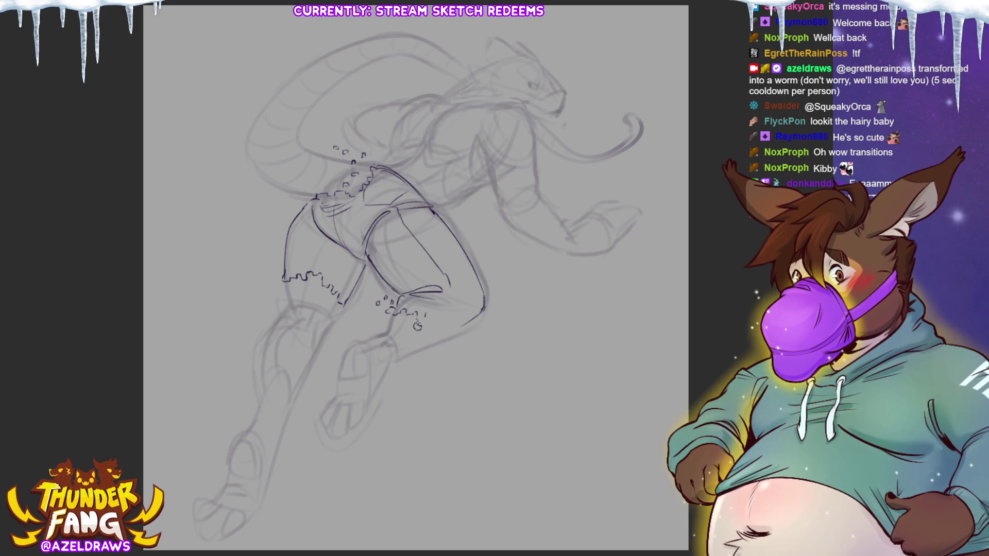
- Dot fur tufts by the rear knee, torn bits by the front hem, and darken the rear thigh
{"action": "left_click_drag", "start_coordinate": [424, 319], "coordinate": [436, 323]}
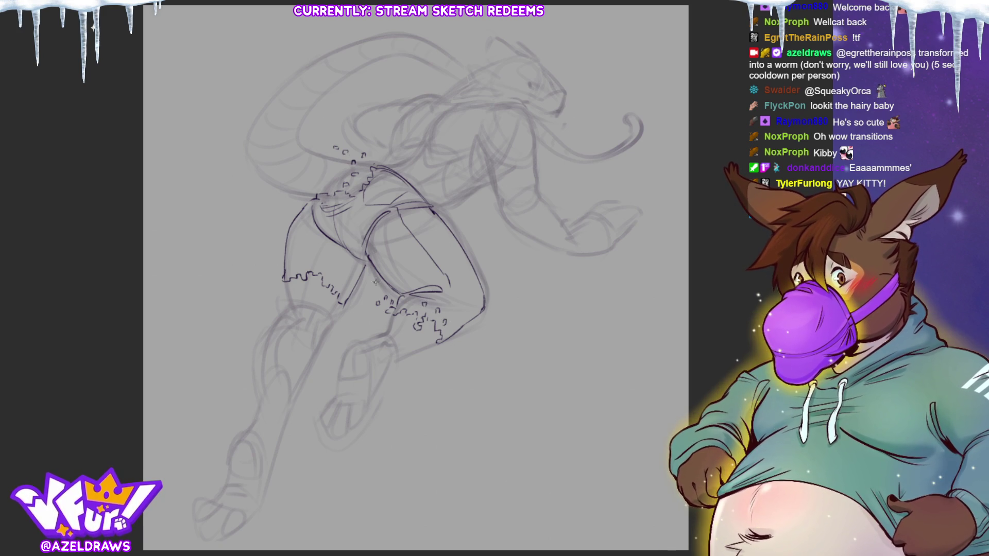
{"action": "mouse_move", "coordinate": [297, 259]}
{"action": "left_mouse_down"}
{"action": "mouse_move", "coordinate": [314, 266]}
{"action": "mouse_move", "coordinate": [308, 251]}
{"action": "mouse_move", "coordinate": [270, 254]}
{"action": "left_mouse_up"}
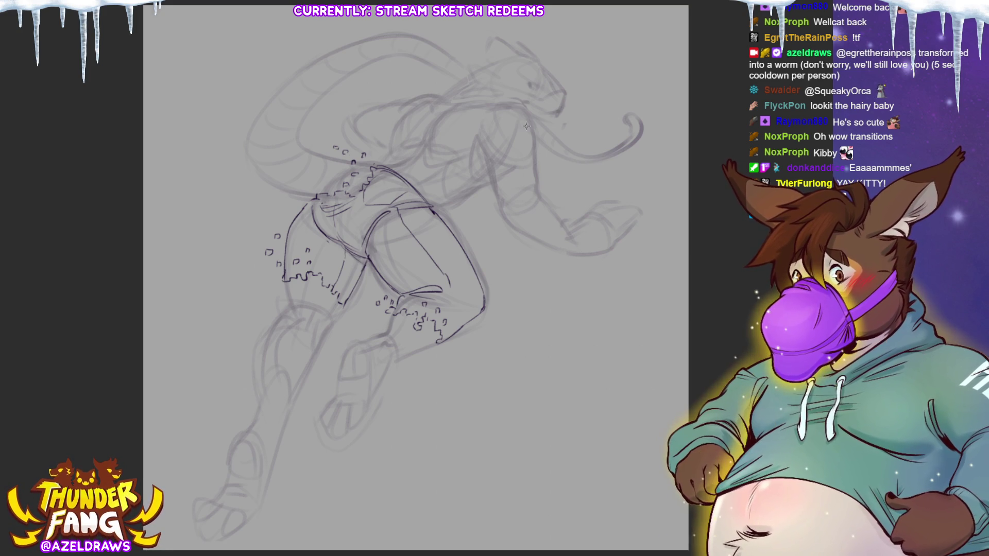
{"action": "left_click_drag", "start_coordinate": [391, 234], "coordinate": [419, 223]}
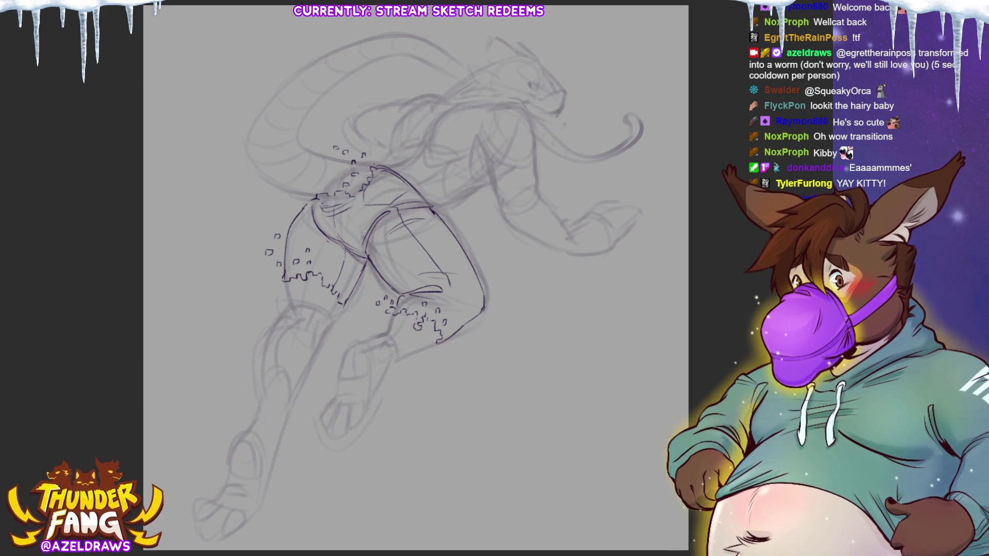
- Ink the tail's inner and outer curves from the base up to the closed tip
{"action": "mouse_move", "coordinate": [300, 122]}
{"action": "left_mouse_down"}
{"action": "mouse_move", "coordinate": [302, 142]}
{"action": "mouse_move", "coordinate": [342, 157]}
{"action": "left_mouse_up"}
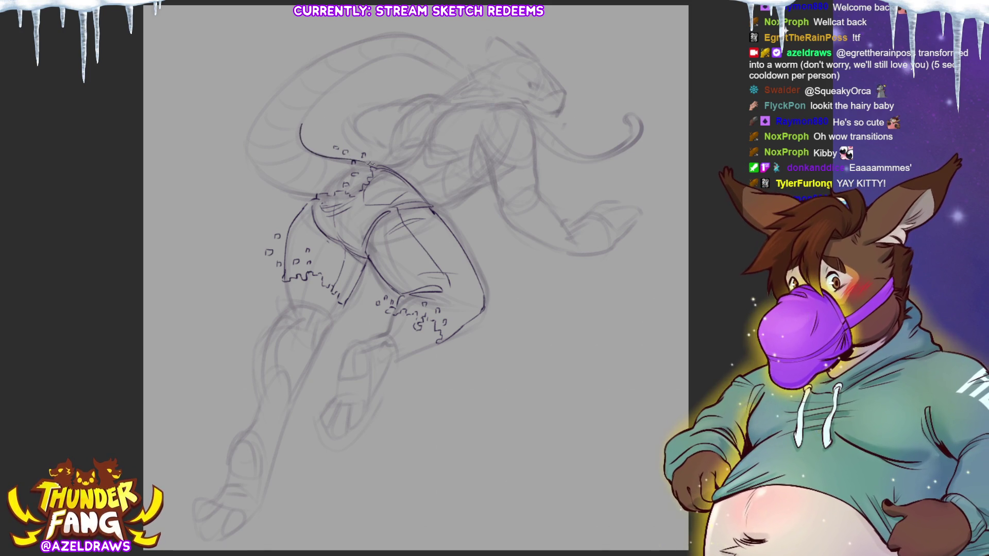
{"action": "mouse_move", "coordinate": [256, 124]}
{"action": "left_mouse_down"}
{"action": "mouse_move", "coordinate": [250, 152]}
{"action": "mouse_move", "coordinate": [288, 192]}
{"action": "left_mouse_up"}
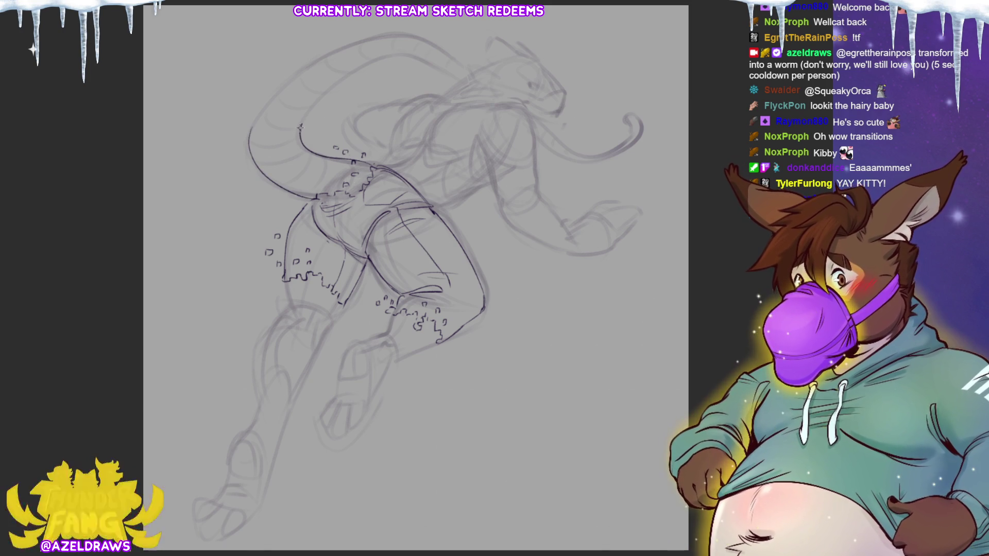
{"action": "left_click_drag", "start_coordinate": [300, 124], "coordinate": [403, 55]}
{"action": "left_click_drag", "start_coordinate": [249, 131], "coordinate": [410, 39]}
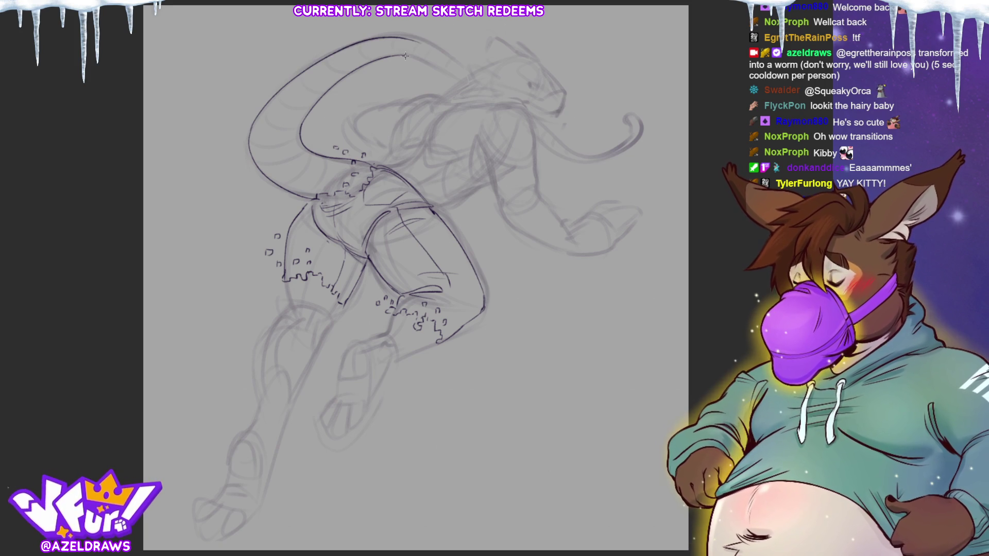
{"action": "left_click_drag", "start_coordinate": [455, 81], "coordinate": [462, 86]}
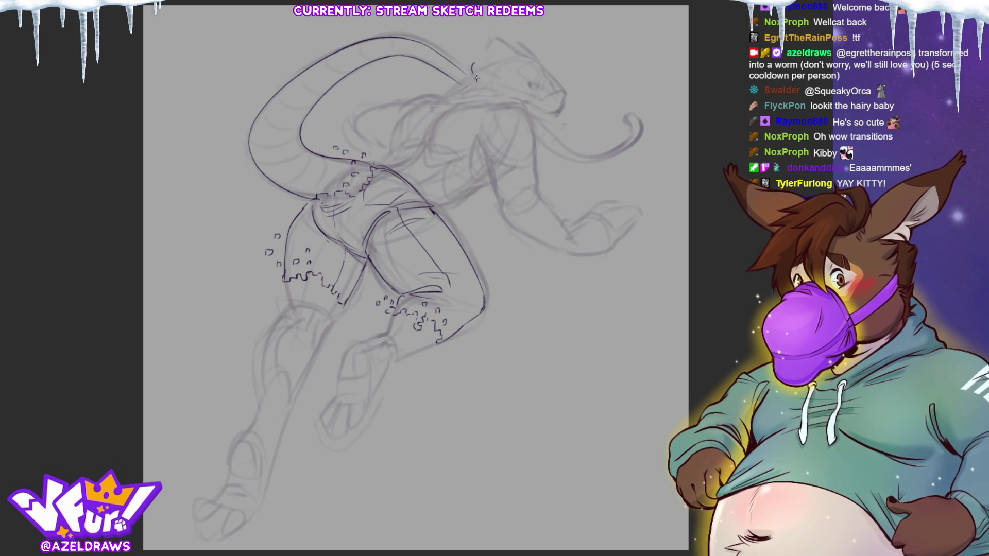
{"action": "left_click_drag", "start_coordinate": [475, 68], "coordinate": [491, 72]}
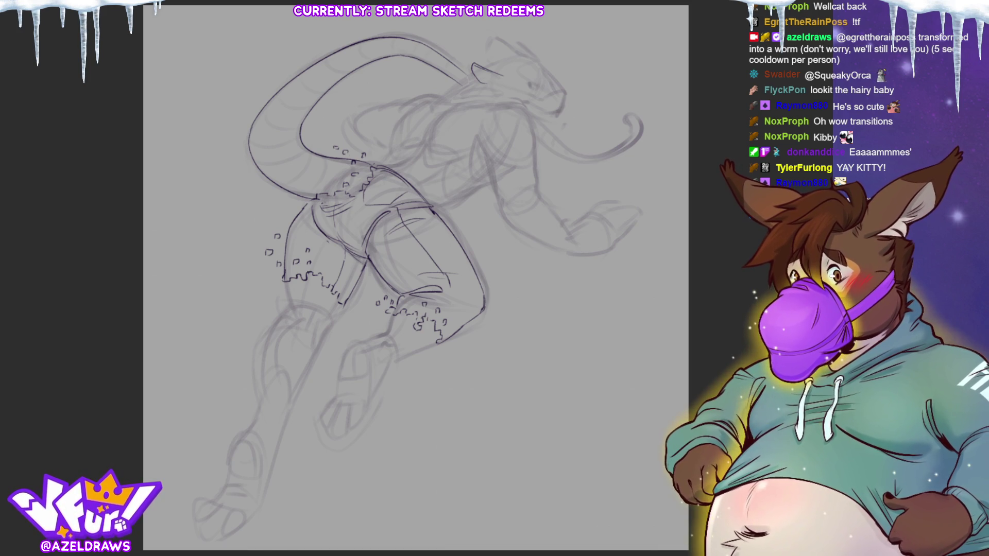
- Ink both pointed ears and the head contour below them
{"action": "left_click_drag", "start_coordinate": [492, 31], "coordinate": [489, 62]}
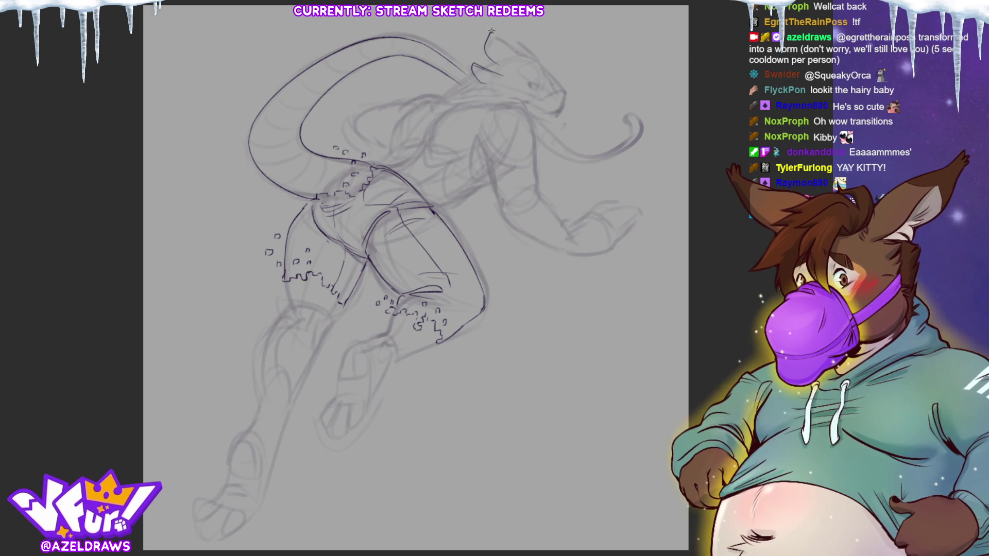
{"action": "left_click_drag", "start_coordinate": [497, 37], "coordinate": [533, 57]}
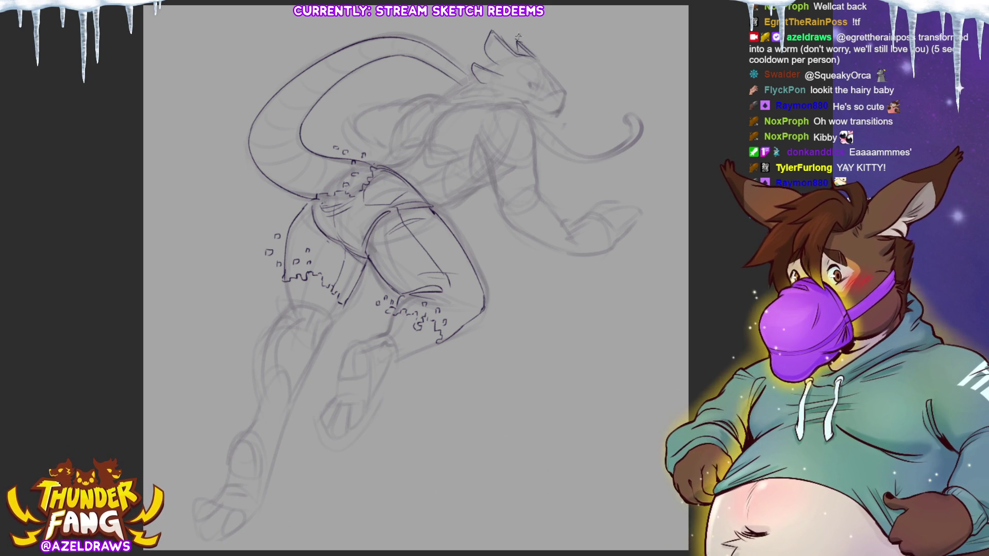
{"action": "left_click_drag", "start_coordinate": [489, 82], "coordinate": [500, 86]}
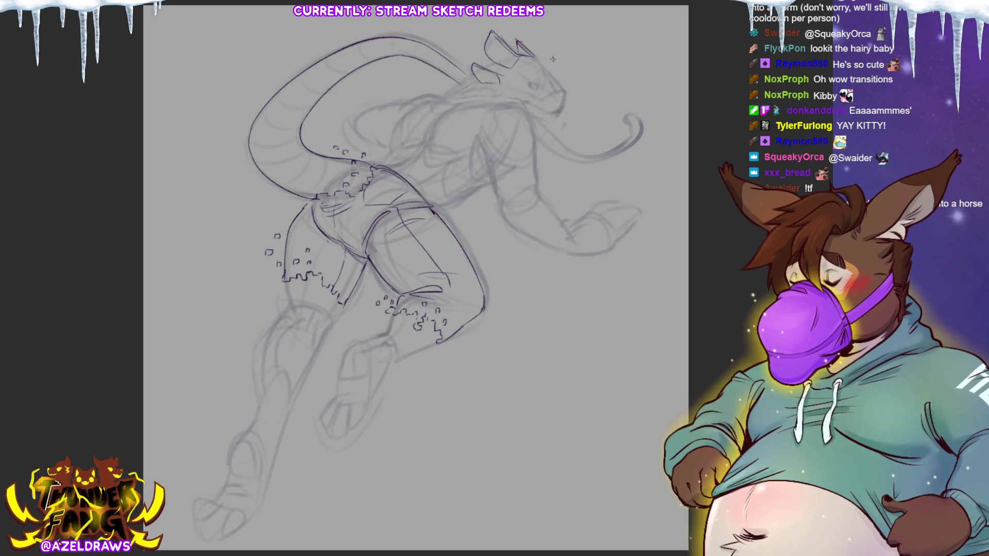
{"action": "left_click_drag", "start_coordinate": [536, 78], "coordinate": [555, 70]}
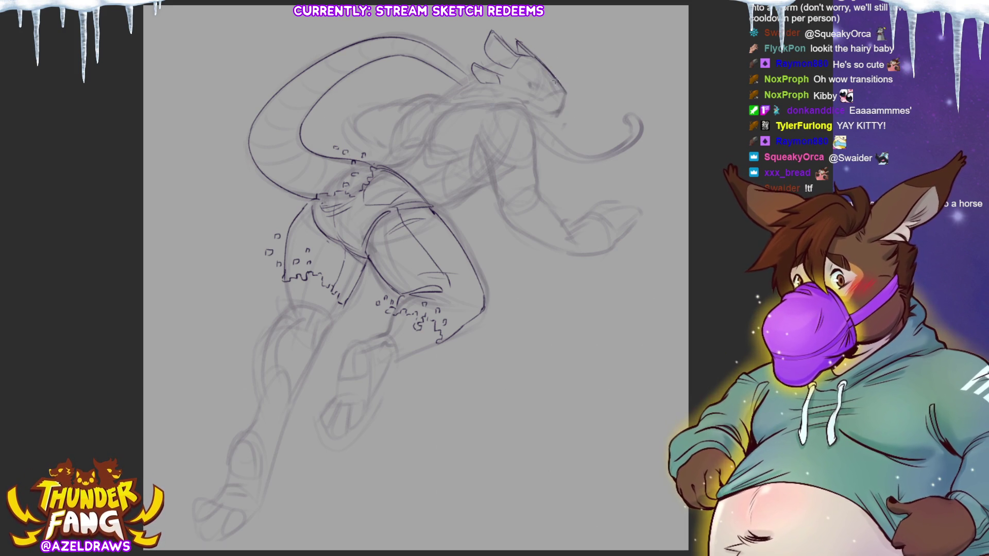